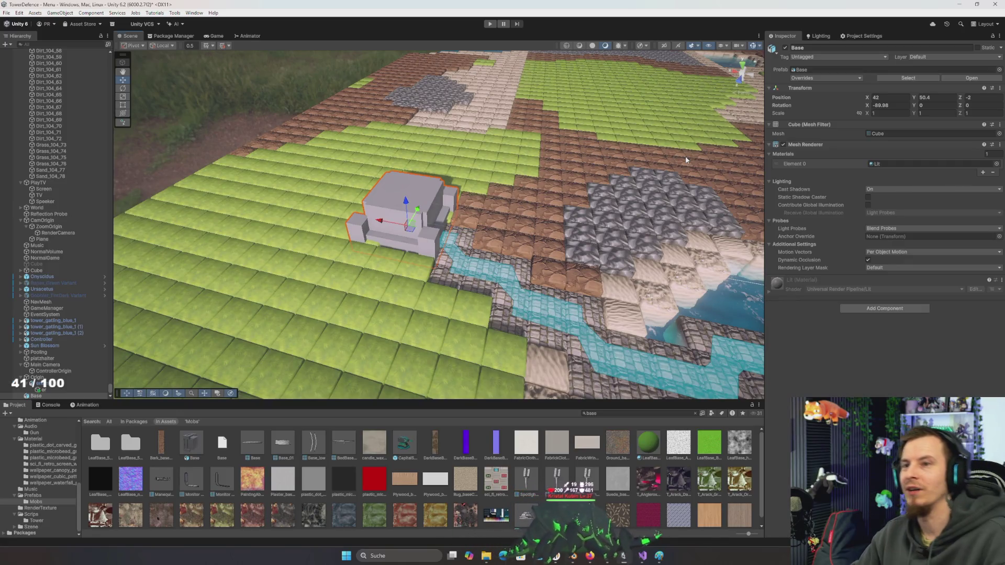
Orbit the Scene view around the grey Base cube to see it from both sides
{"action": "scroll", "coordinate": [487, 295], "scroll_direction": "up", "scroll_amount": 10}
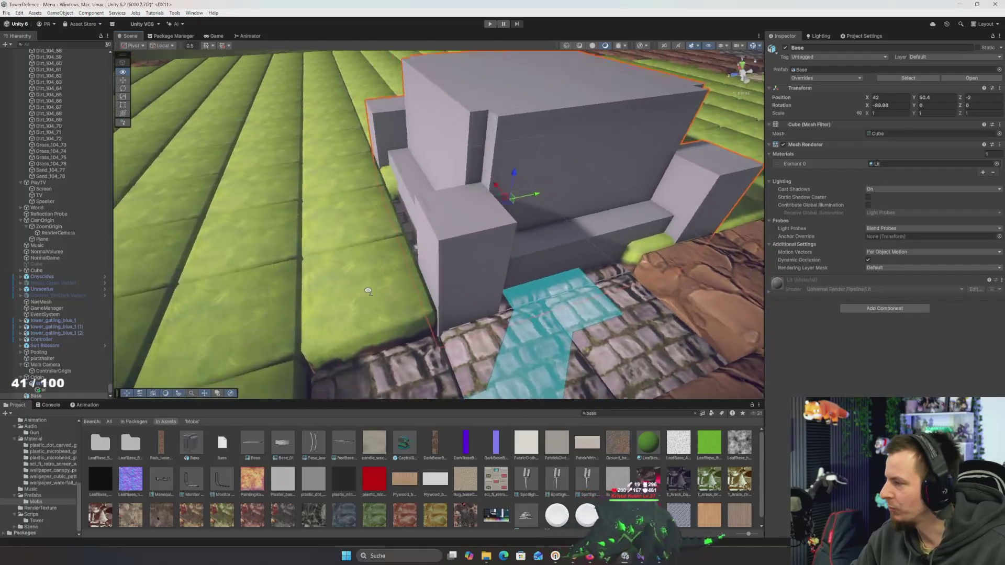
{"action": "mouse_move", "coordinate": [368, 291]}
{"action": "left_mouse_down"}
{"action": "mouse_move", "coordinate": [384, 304]}
{"action": "mouse_move", "coordinate": [487, 309]}
{"action": "mouse_move", "coordinate": [469, 308]}
{"action": "mouse_move", "coordinate": [494, 325]}
{"action": "mouse_move", "coordinate": [718, 333]}
{"action": "mouse_move", "coordinate": [564, 301]}
{"action": "mouse_move", "coordinate": [551, 283]}
{"action": "mouse_move", "coordinate": [587, 307]}
{"action": "left_mouse_up"}
{"action": "left_click_drag", "start_coordinate": [401, 267], "coordinate": [542, 283]}
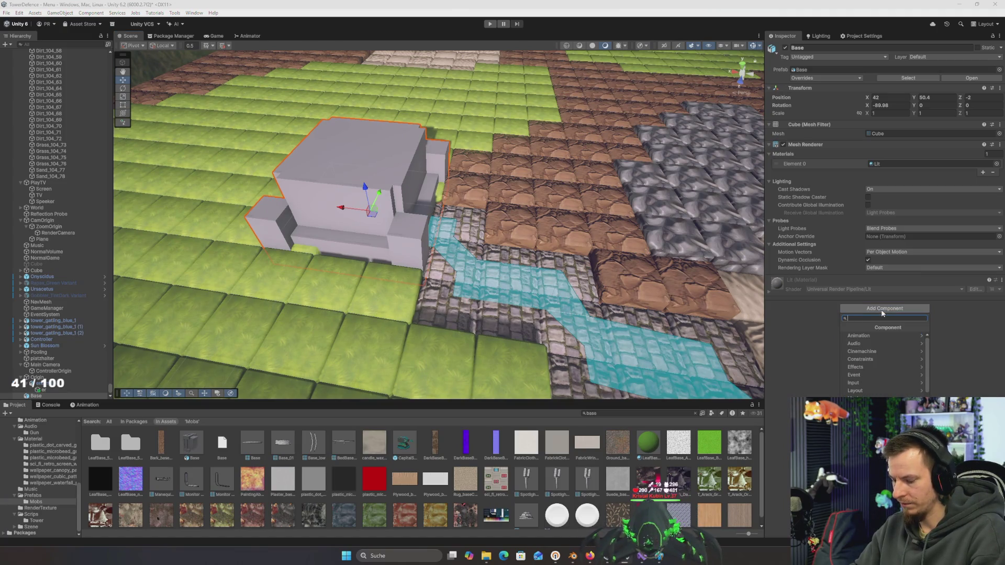
{"action": "type", "text": "box"}
Add a Box Collider to Base, orbit along the river to check it, and start Play mode
{"action": "key", "text": "Return"}
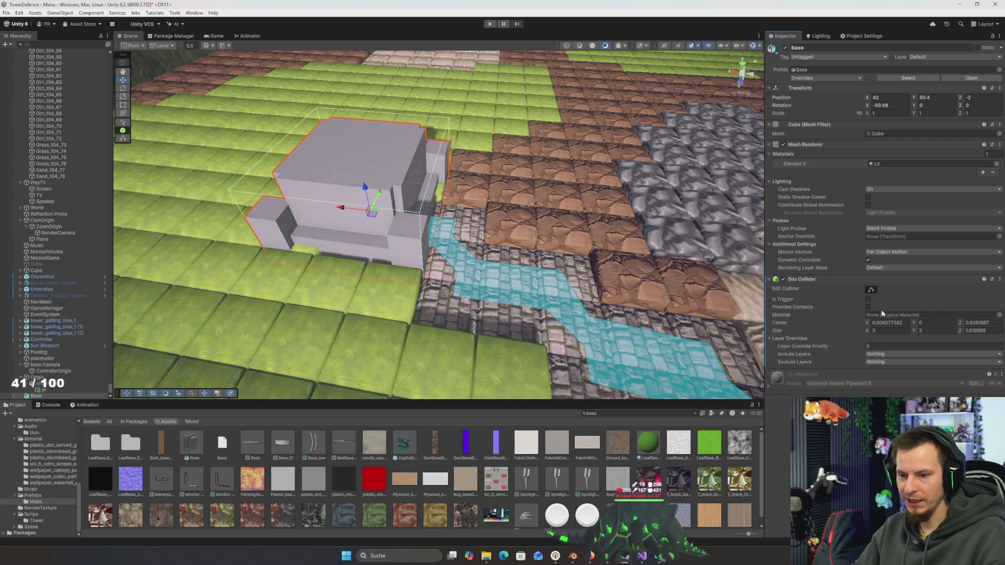
{"action": "left_click_drag", "start_coordinate": [407, 288], "coordinate": [481, 291]}
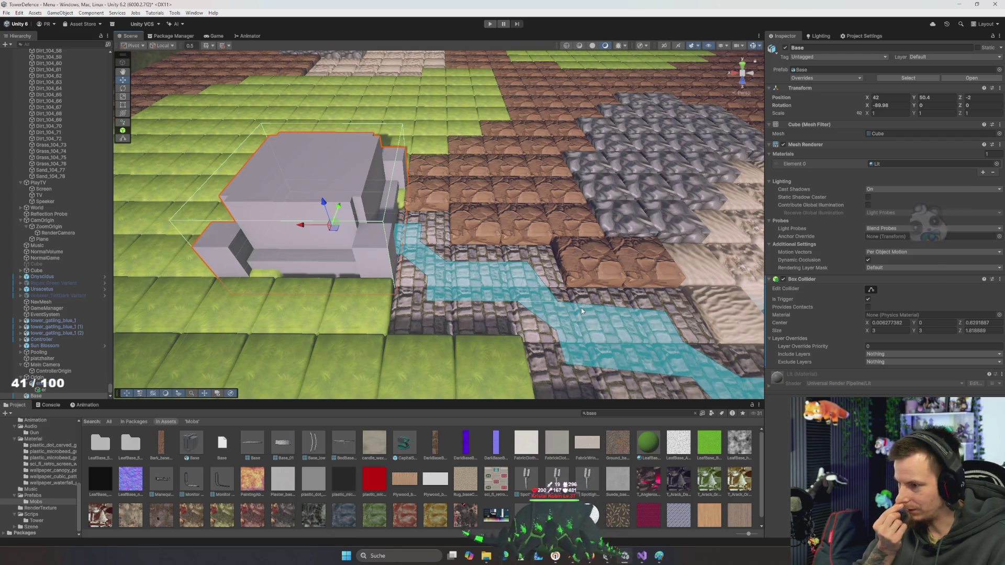
{"action": "mouse_move", "coordinate": [581, 308]}
{"action": "left_mouse_down"}
{"action": "mouse_move", "coordinate": [548, 276]}
{"action": "mouse_move", "coordinate": [508, 279]}
{"action": "mouse_move", "coordinate": [534, 265]}
{"action": "left_mouse_up"}
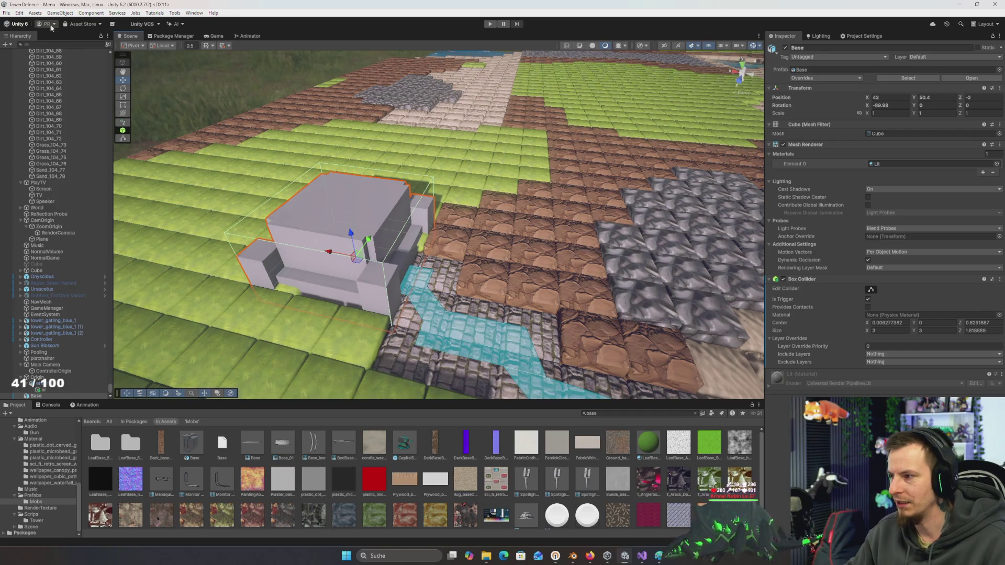
{"action": "left_click", "coordinate": [491, 24]}
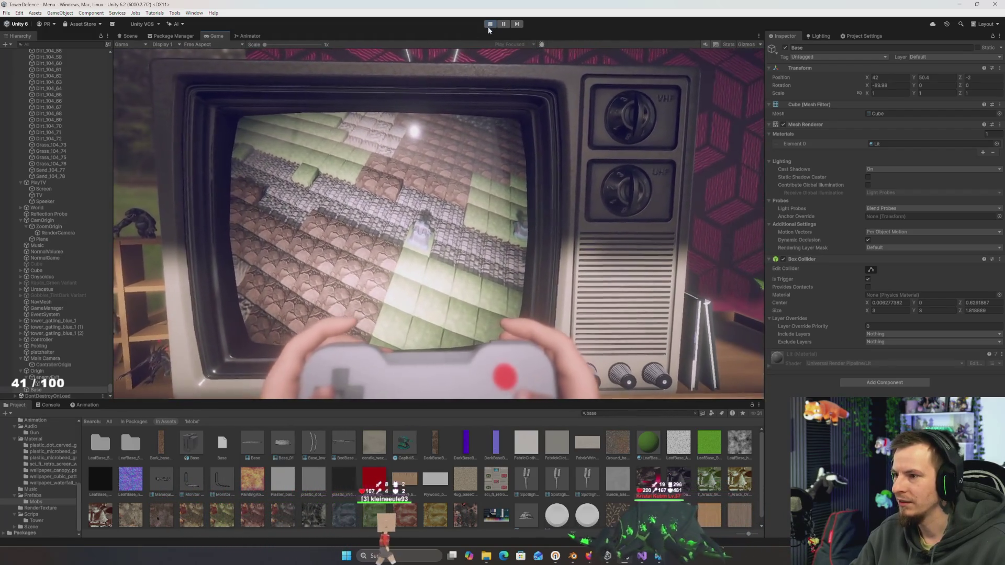
Stop Play mode, then select enemyExit and frame the Scene view on it
{"action": "left_click", "coordinate": [489, 24]}
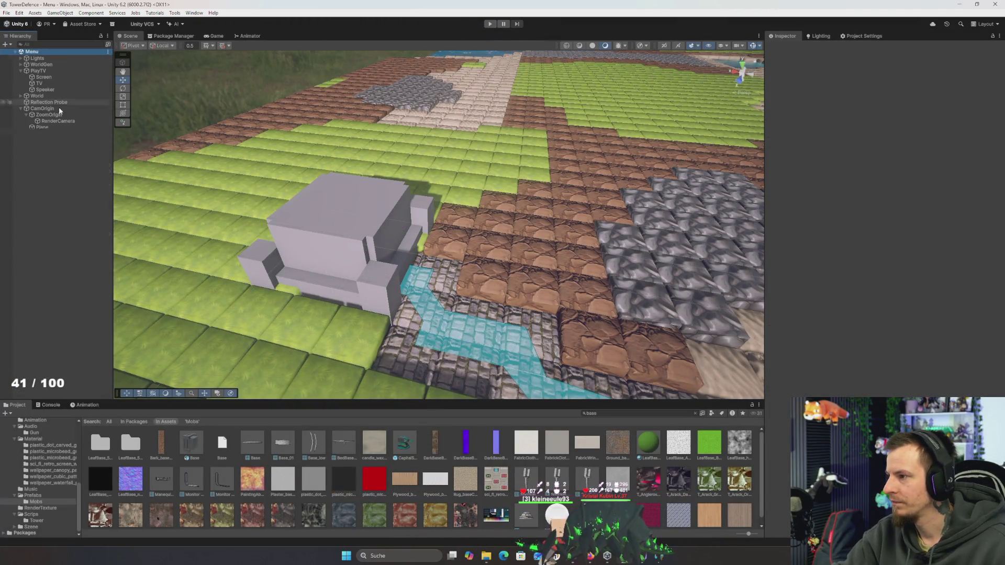
{"action": "left_click", "coordinate": [322, 218]}
{"action": "mouse_move", "coordinate": [322, 218]}
{"action": "left_mouse_down"}
{"action": "mouse_move", "coordinate": [499, 206]}
{"action": "mouse_move", "coordinate": [572, 169]}
{"action": "mouse_move", "coordinate": [457, 271]}
{"action": "mouse_move", "coordinate": [377, 257]}
{"action": "mouse_move", "coordinate": [422, 245]}
{"action": "left_mouse_up"}
{"action": "left_click", "coordinate": [575, 168]}
{"action": "key", "text": "f"}
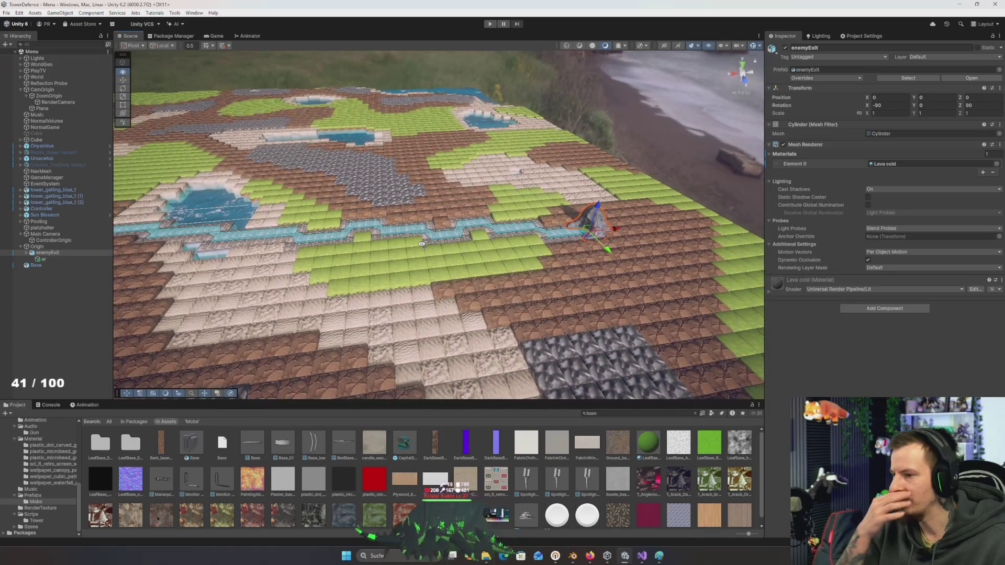
{"action": "left_click", "coordinate": [460, 213]}
Orbit toward the river, then select Base and frame it with F
{"action": "mouse_move", "coordinate": [459, 213]}
{"action": "left_mouse_down"}
{"action": "mouse_move", "coordinate": [355, 244]}
{"action": "mouse_move", "coordinate": [486, 225]}
{"action": "mouse_move", "coordinate": [439, 232]}
{"action": "mouse_move", "coordinate": [499, 236]}
{"action": "mouse_move", "coordinate": [582, 173]}
{"action": "mouse_move", "coordinate": [459, 200]}
{"action": "mouse_move", "coordinate": [427, 244]}
{"action": "mouse_move", "coordinate": [459, 256]}
{"action": "mouse_move", "coordinate": [718, 133]}
{"action": "mouse_move", "coordinate": [536, 216]}
{"action": "left_mouse_up"}
{"action": "left_click", "coordinate": [427, 244]}
{"action": "key", "text": "f"}
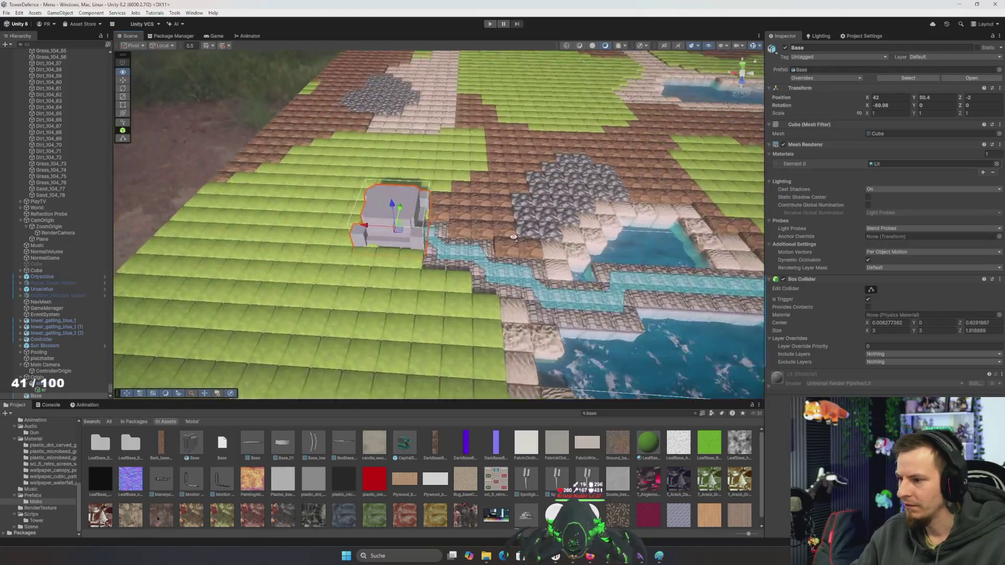
{"action": "scroll", "coordinate": [506, 238], "scroll_direction": "down", "scroll_amount": 2}
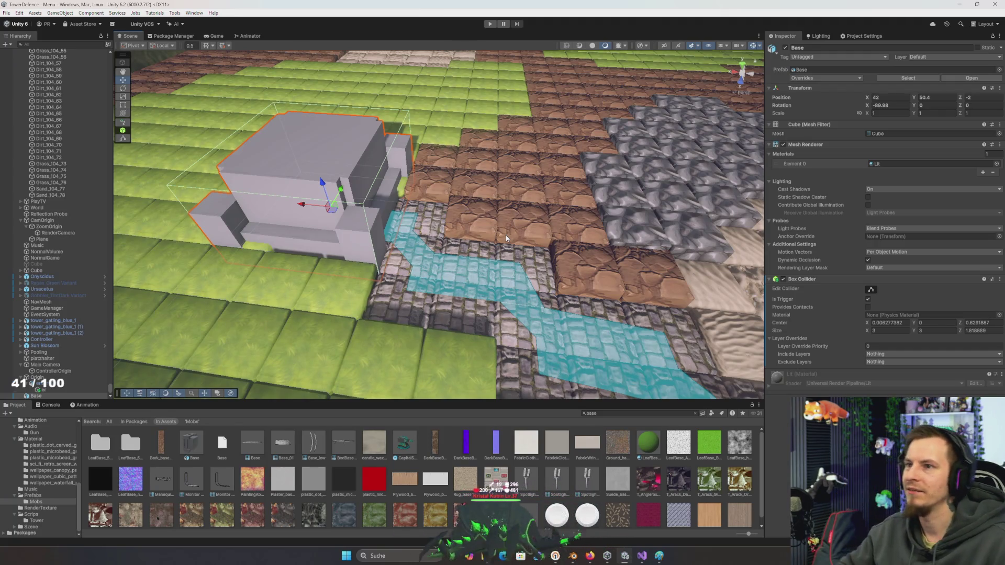
{"action": "mouse_move", "coordinate": [506, 234]}
{"action": "left_mouse_down"}
{"action": "mouse_move", "coordinate": [419, 238]}
{"action": "mouse_move", "coordinate": [441, 237]}
{"action": "left_mouse_up"}
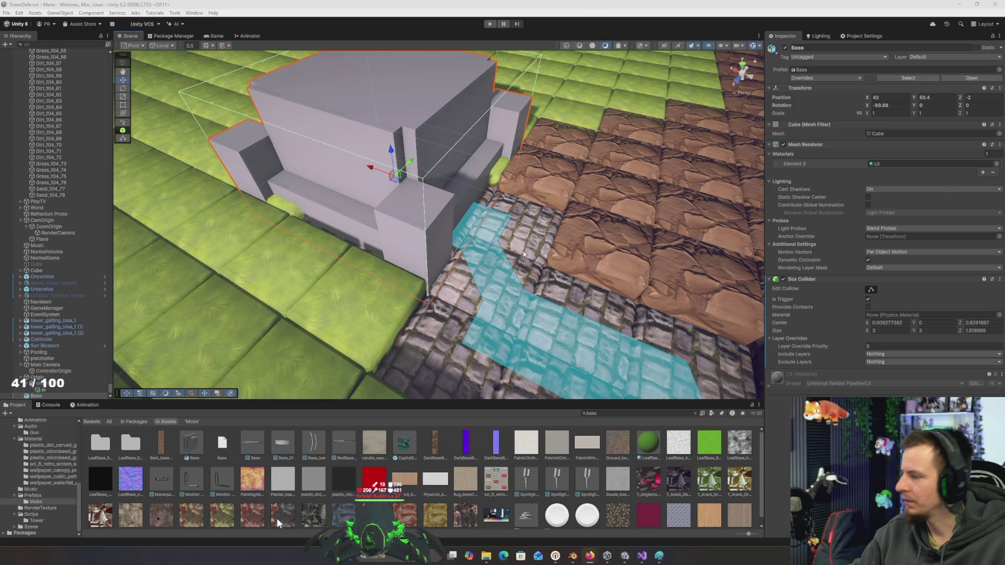
{"action": "left_click_drag", "start_coordinate": [492, 264], "coordinate": [535, 250]}
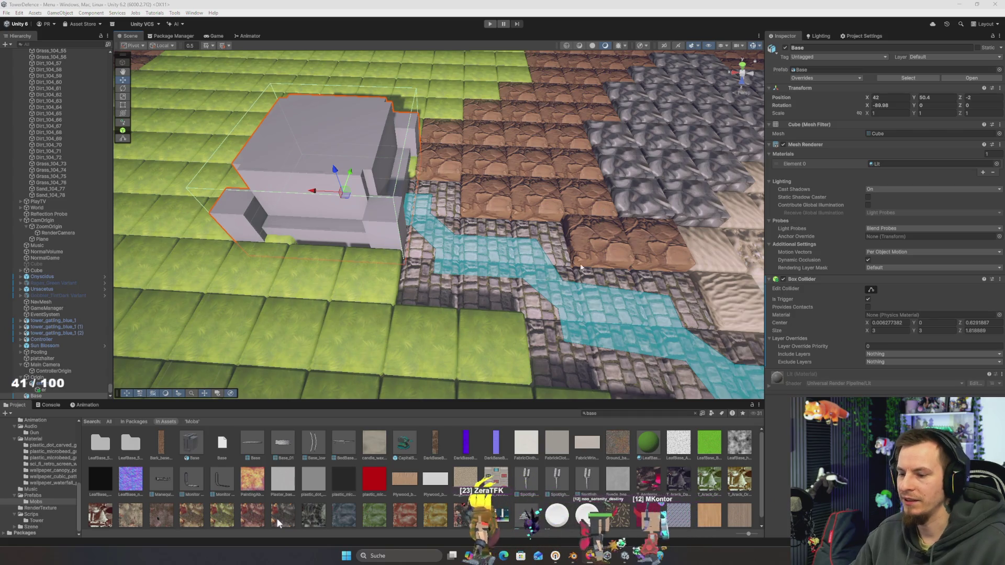
Fly the Scene view around the terrain with the WASD keys
{"action": "left_click_drag", "start_coordinate": [545, 239], "coordinate": [563, 230]}
{"action": "key", "text": "s"}
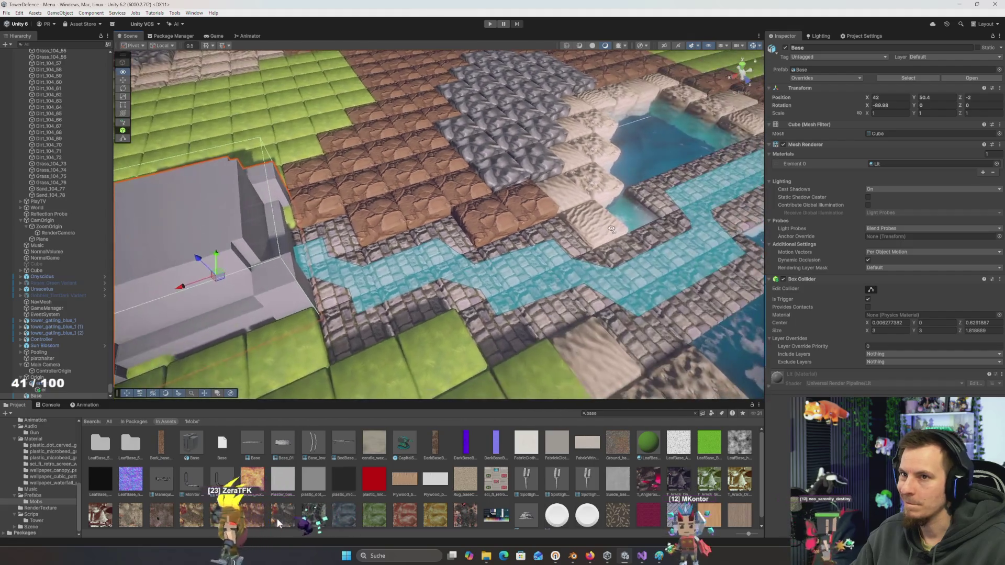
{"action": "key", "text": "d"}
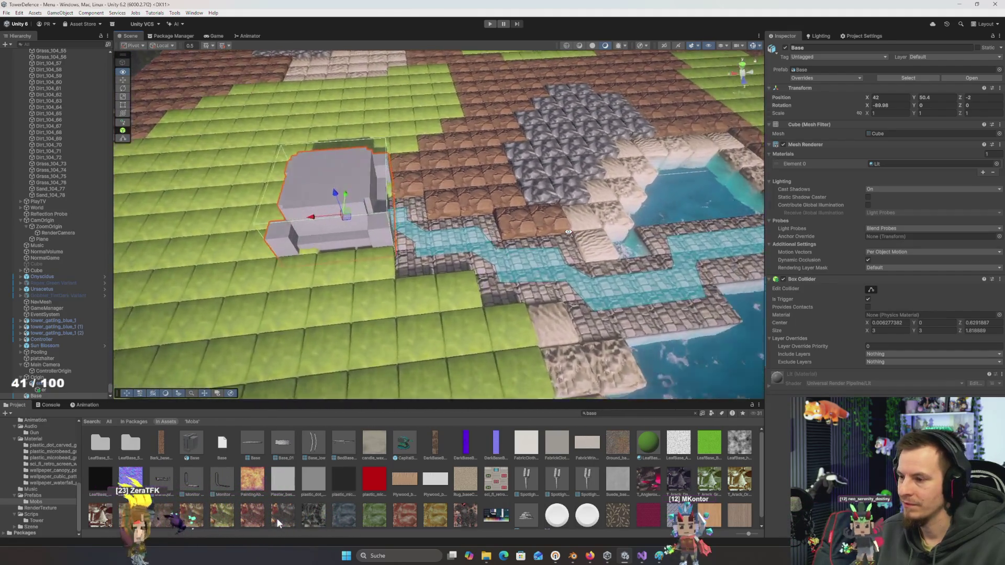
{"action": "key", "text": "w"}
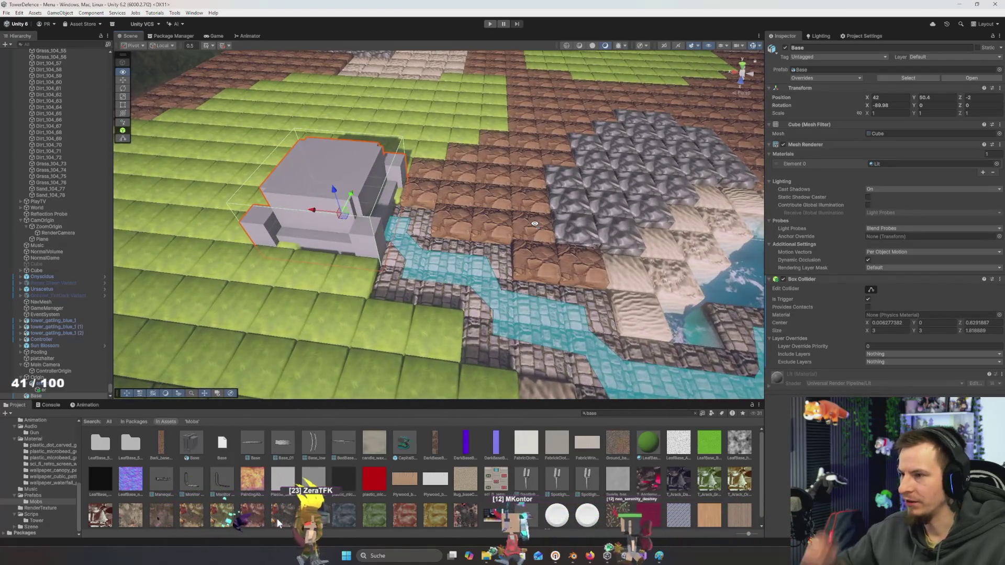
{"action": "key", "text": "d"}
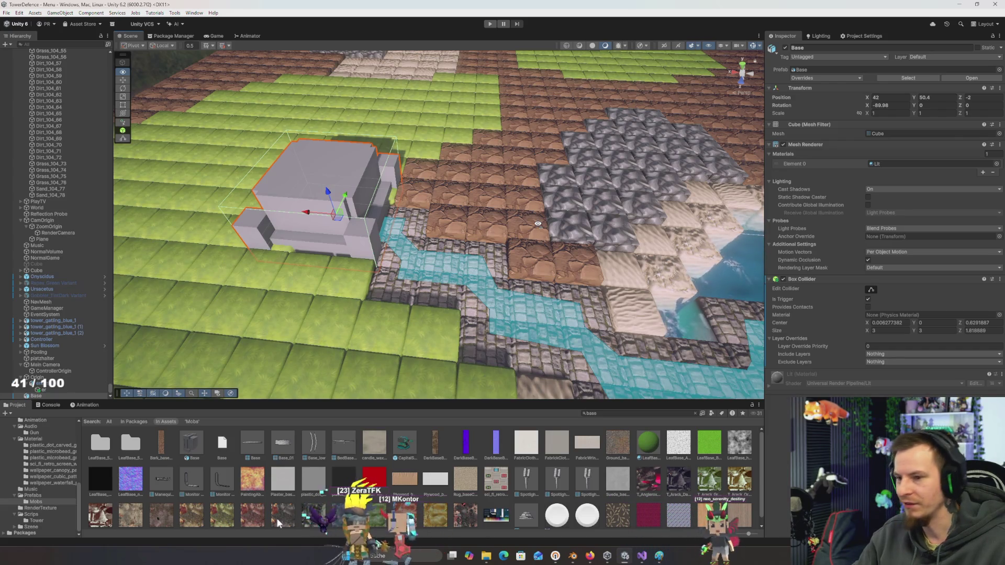
{"action": "key", "text": "s"}
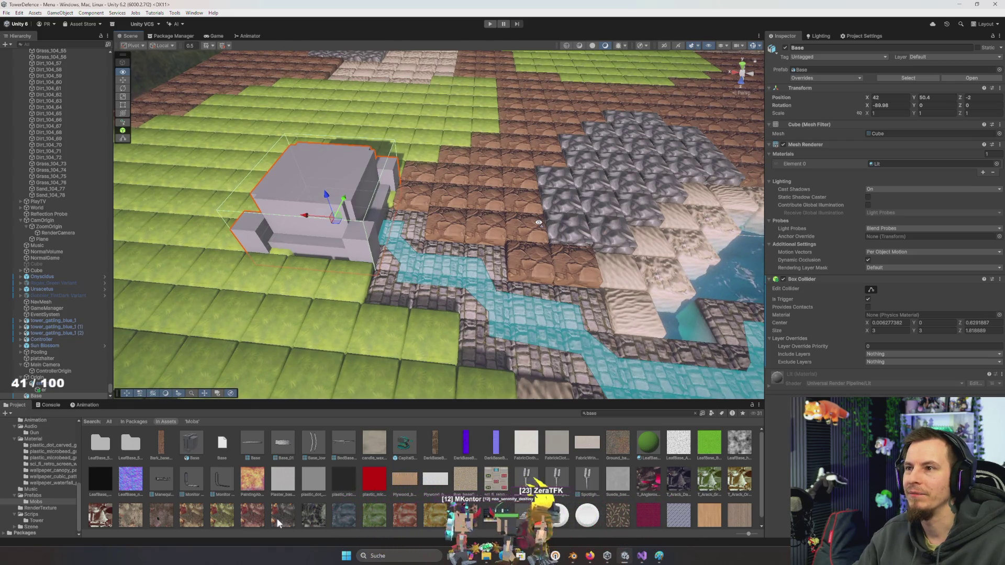
{"action": "key", "text": "w"}
{"action": "key", "text": "s"}
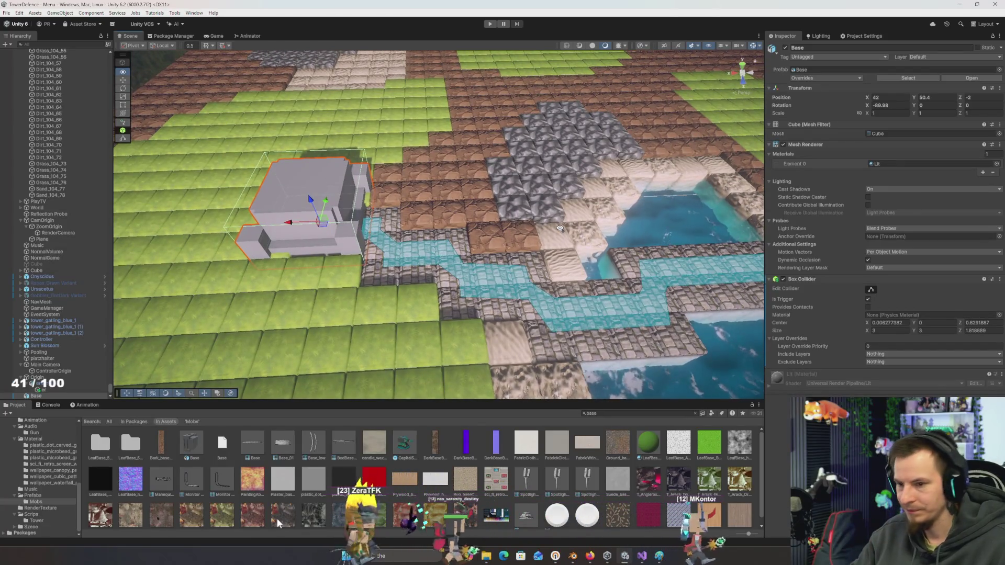
{"action": "key", "text": "s"}
{"action": "key", "text": "w"}
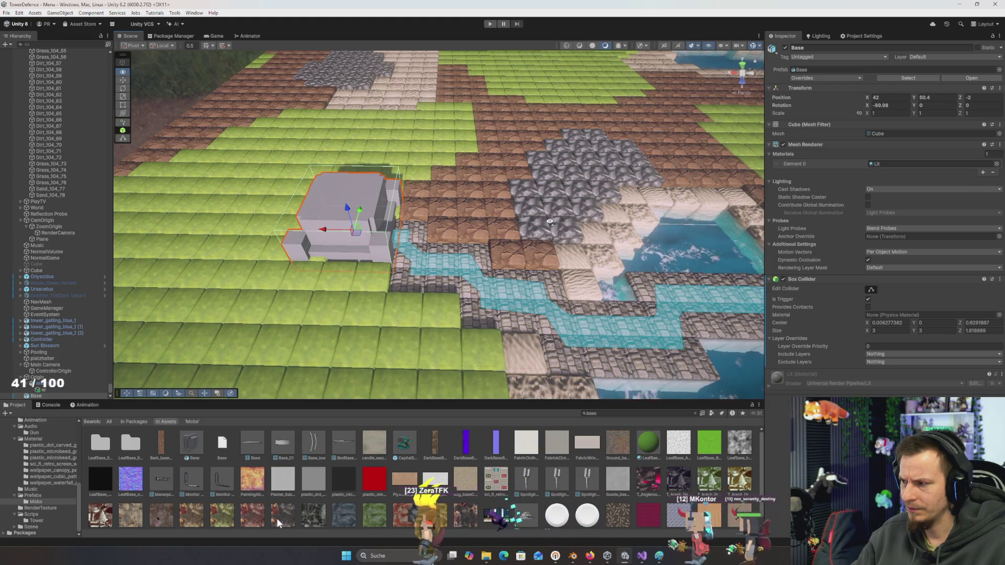
Collapse WorldGen, CamOrigin and Main Camera in the Hierarchy, then select GameManager
{"action": "left_click", "coordinate": [28, 165]}
{"action": "key", "text": "Left"}
{"action": "key", "text": "Left"}
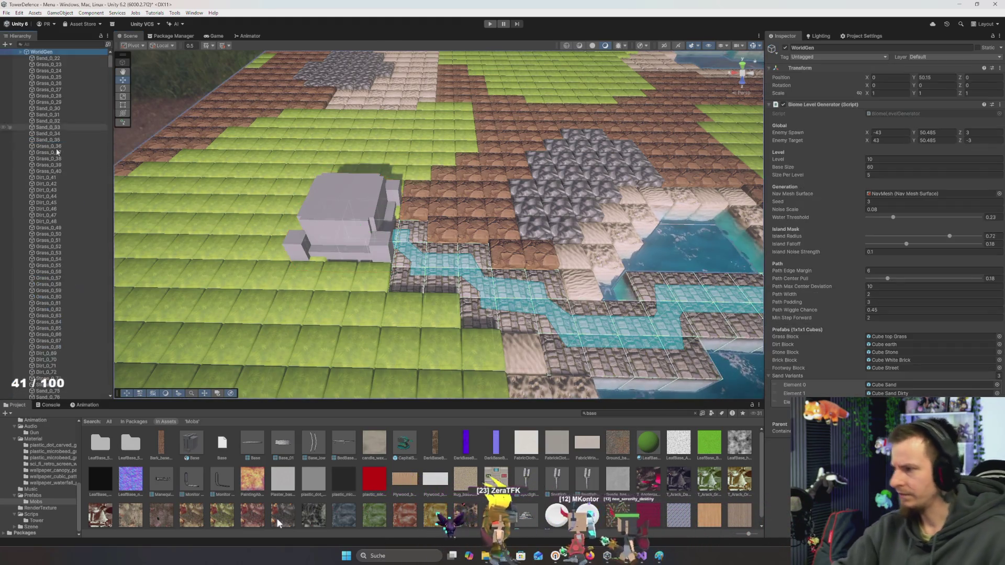
{"action": "left_click", "coordinate": [50, 89]}
{"action": "key", "text": "Left"}
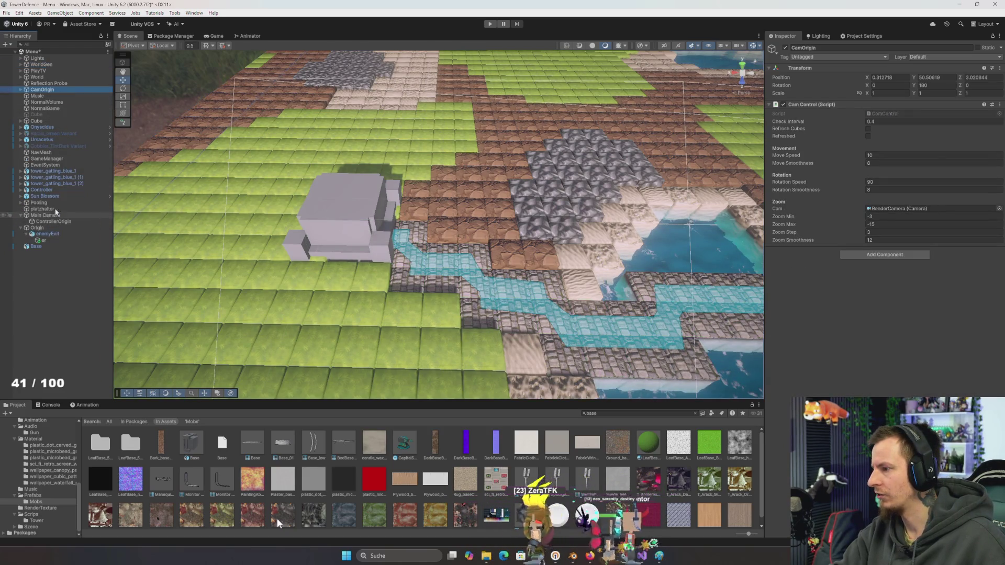
{"action": "left_click", "coordinate": [58, 216]}
{"action": "key", "text": "Left"}
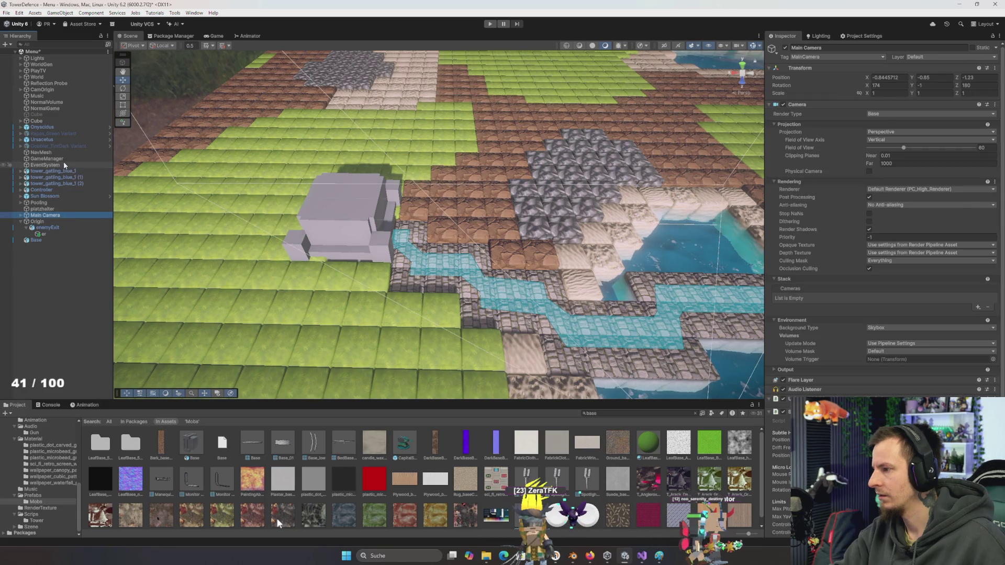
{"action": "left_click", "coordinate": [50, 159]}
Open GameManager.cs in Visual Studio and insert blank lines after the class's opening brace
{"action": "left_click", "coordinate": [889, 113]}
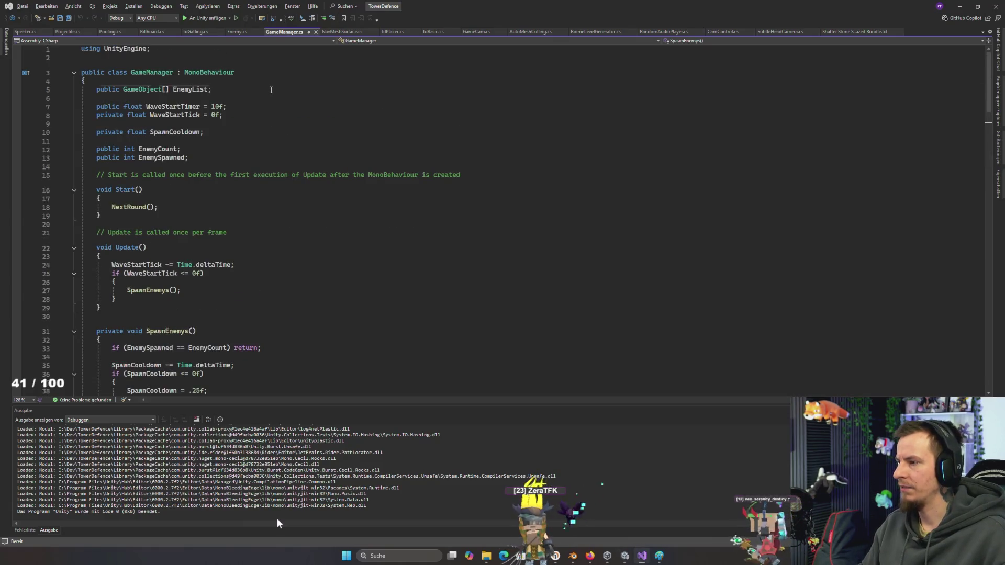
{"action": "left_click", "coordinate": [271, 83]}
{"action": "key", "text": "Return"}
{"action": "key", "text": "Return"}
{"action": "key", "text": "Up"}
{"action": "key", "text": "Up"}
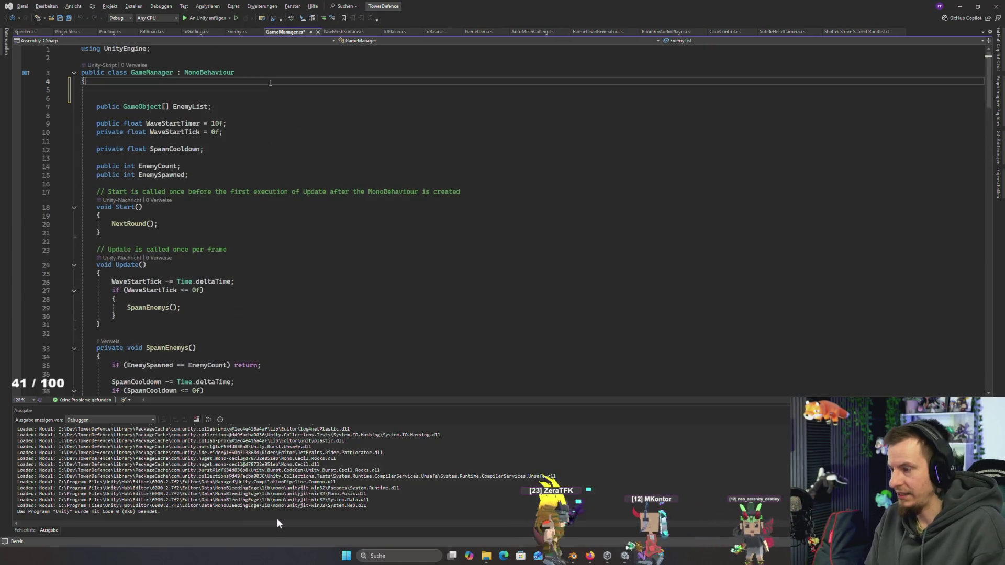
Declare 'public float BaseHealth;' in the GameManager class and save
{"action": "key", "text": "Return"}
{"action": "type", "text": "Base"}
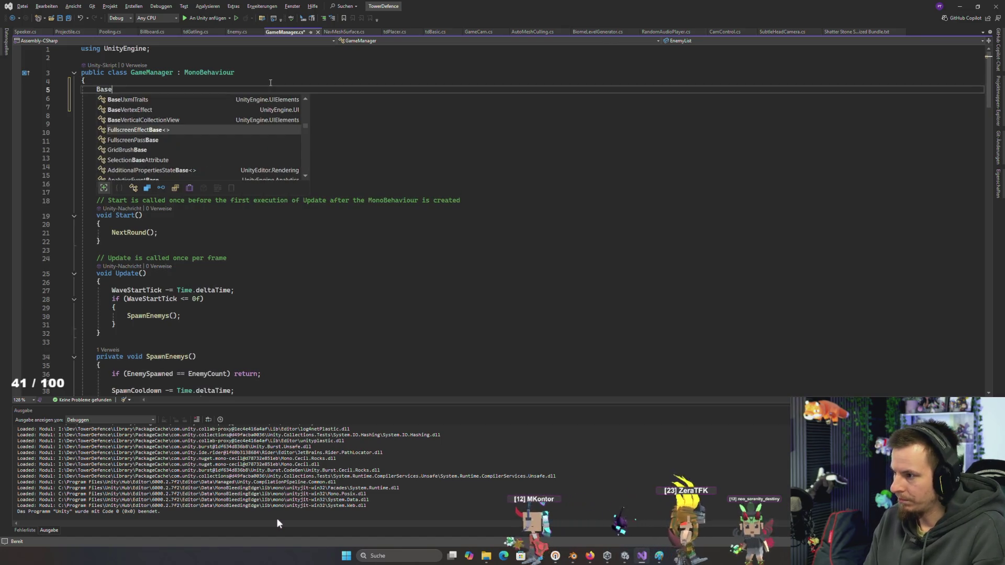
{"action": "key", "text": "BackSpace"}
{"action": "key", "text": "BackSpace"}
{"action": "type", "text": "publi"}
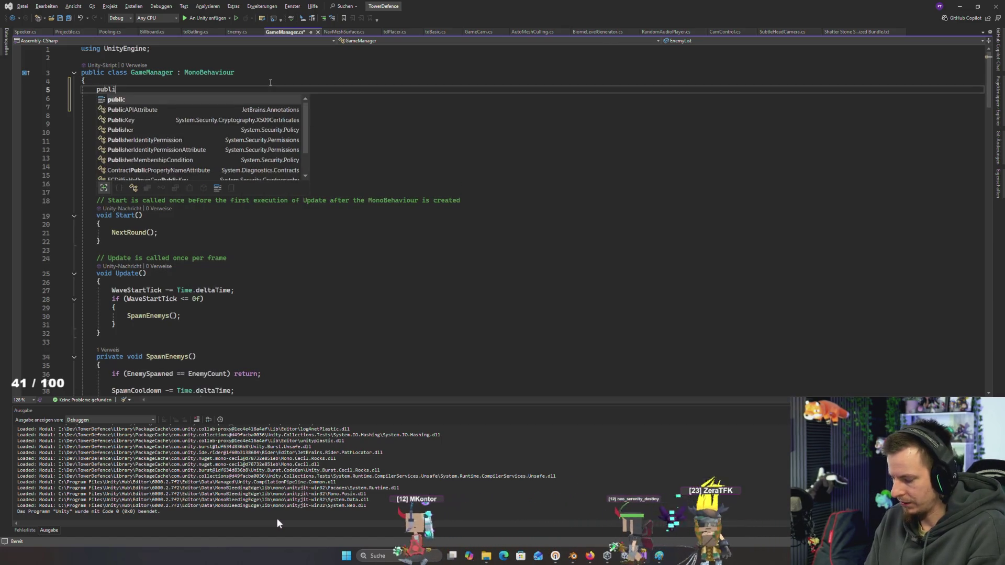
{"action": "type", "text": "c float BaseHealtzh"}
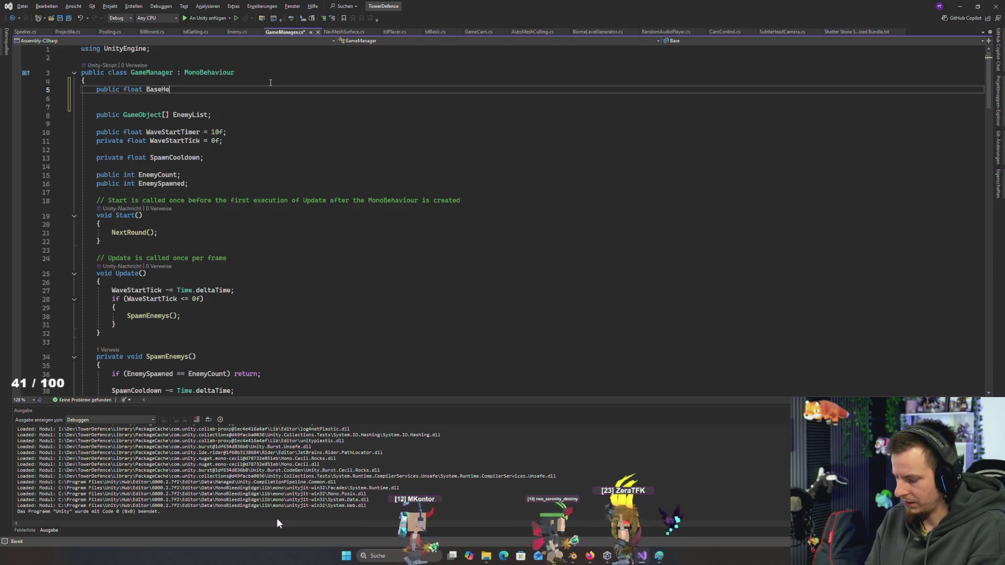
{"action": "key", "text": "BackSpace"}
{"action": "key", "text": "BackSpace"}
{"action": "type", "text": "h"}
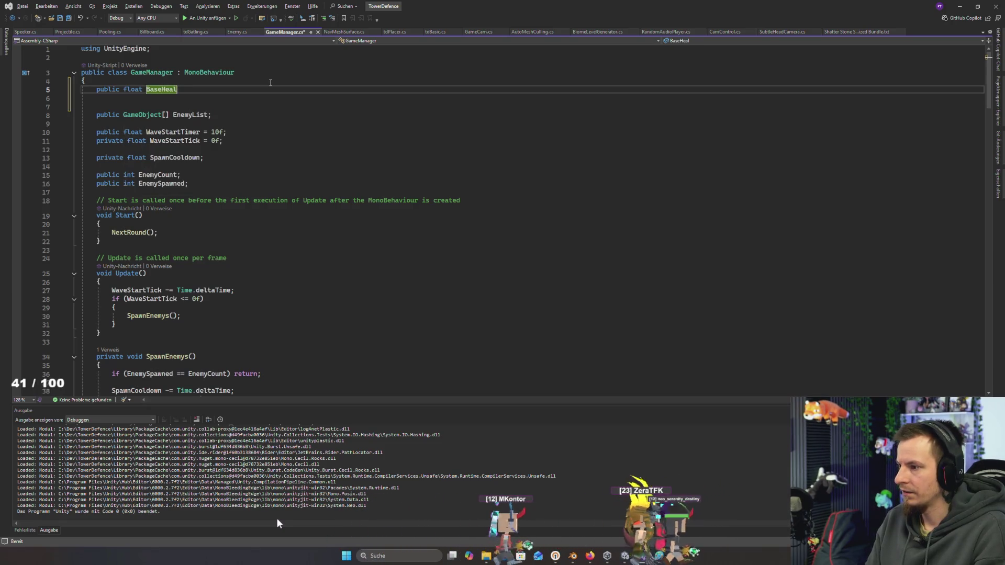
{"action": "type", "text": ";"}
{"action": "key", "text": "ctrl+s"}
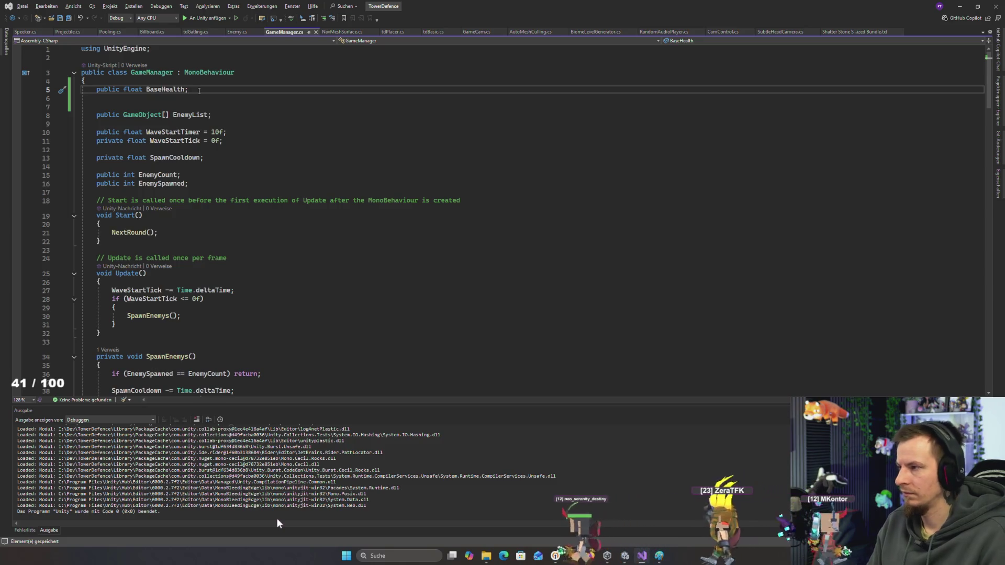
Rename the field to MaxBaseHealth and duplicate the line as a separate BaseHealth field
{"action": "key", "text": "Left"}
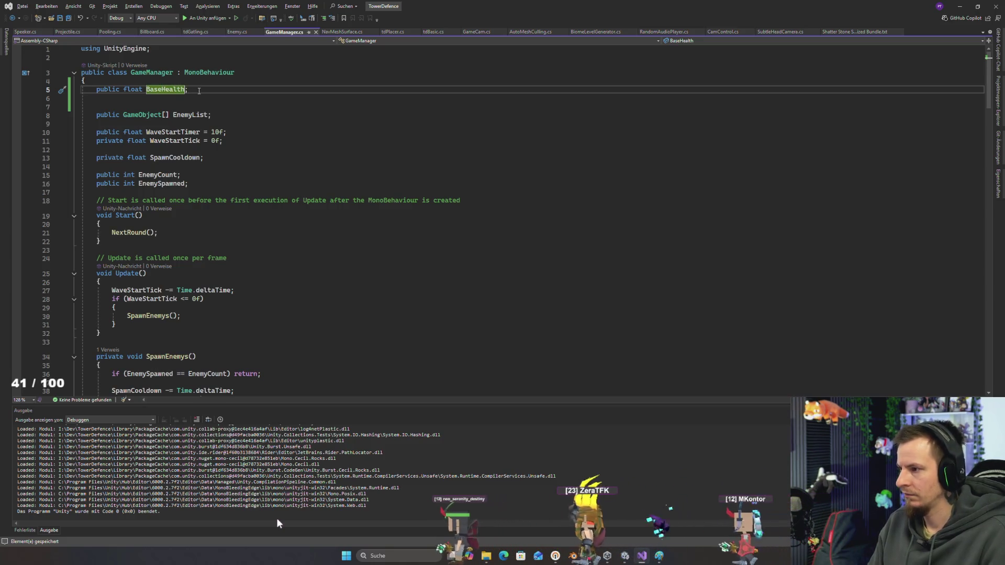
{"action": "type", "text": "Max"}
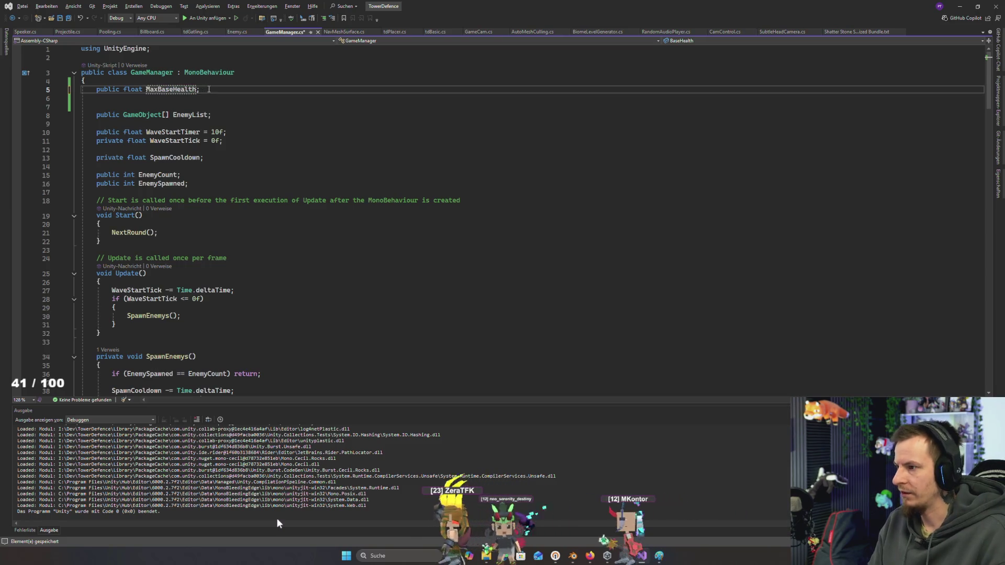
{"action": "left_click_drag", "start_coordinate": [198, 90], "coordinate": [98, 91]}
{"action": "left_click", "coordinate": [160, 89]}
{"action": "key", "text": "ctrl+d"}
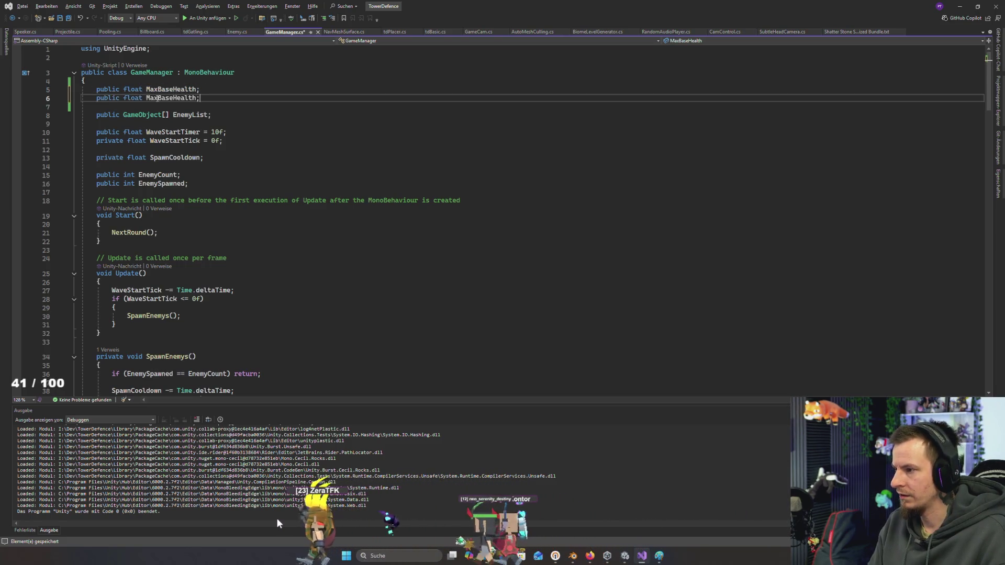
{"action": "key", "text": "BackSpace"}
{"action": "key", "text": "BackSpace"}
{"action": "key", "text": "BackSpace"}
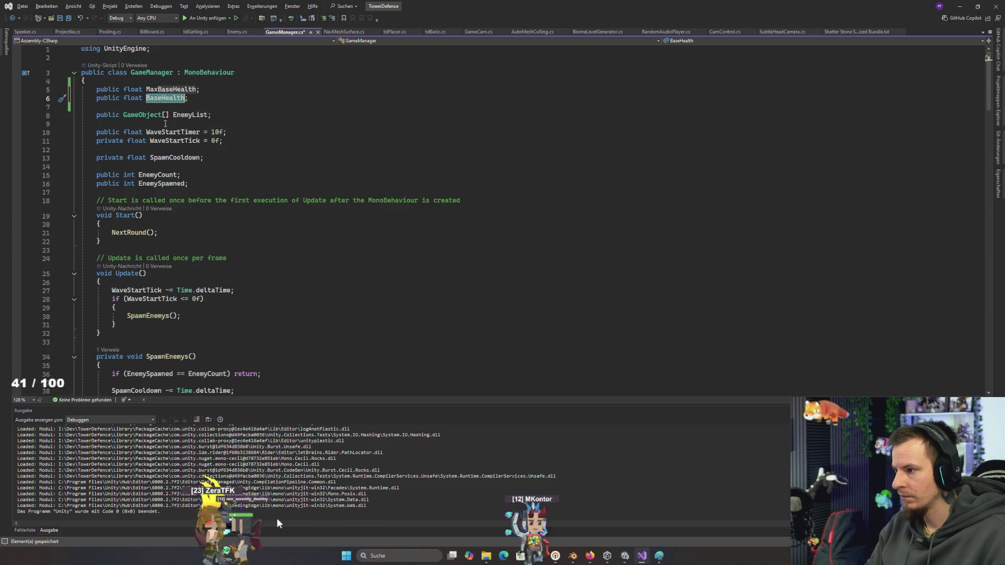
Add 'BaseHealth = MaxBaseHealth;' at the top of Start(), save, and return to Unity
{"action": "left_click", "coordinate": [182, 233]}
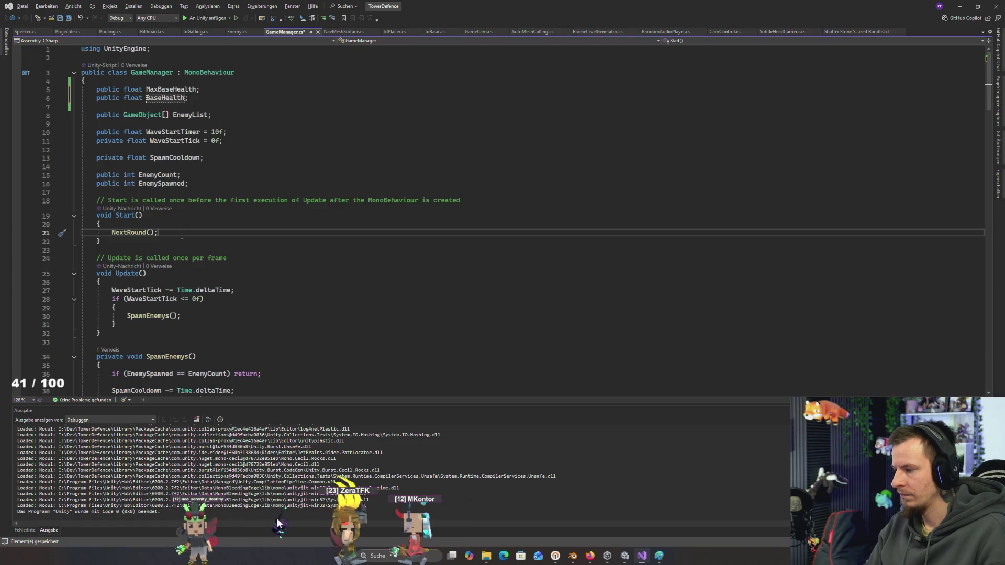
{"action": "key", "text": "Up"}
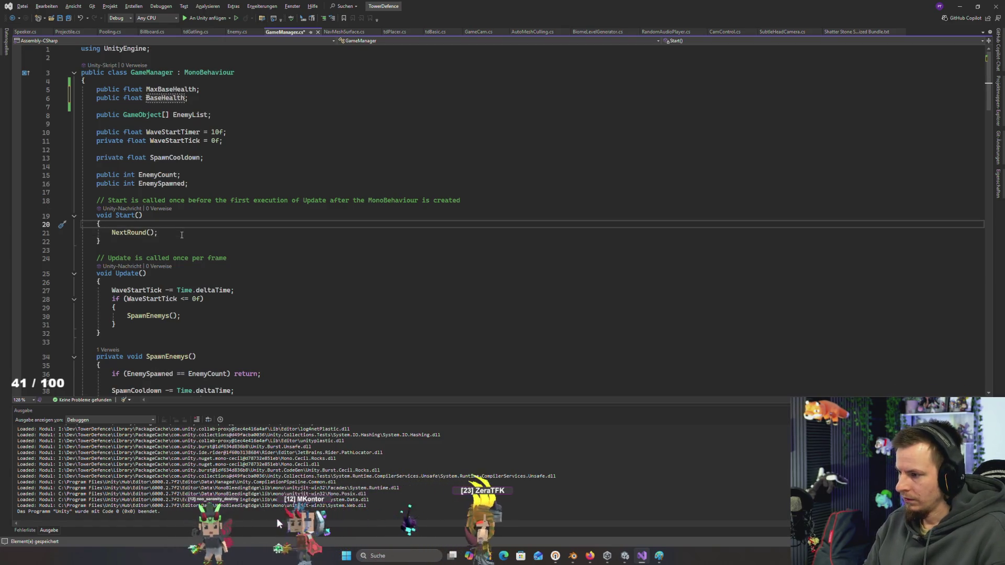
{"action": "key", "text": "Return"}
{"action": "type", "text": "BaseHealth = MaxBaseHealth"}
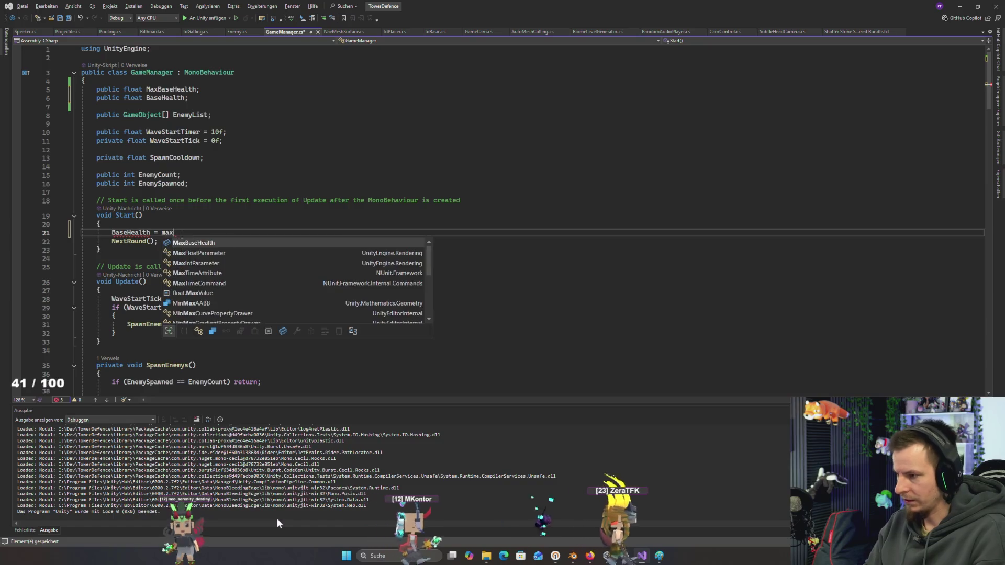
{"action": "type", "text": ";"}
{"action": "key", "text": "ctrl+s"}
{"action": "key", "text": "alt+Tab"}
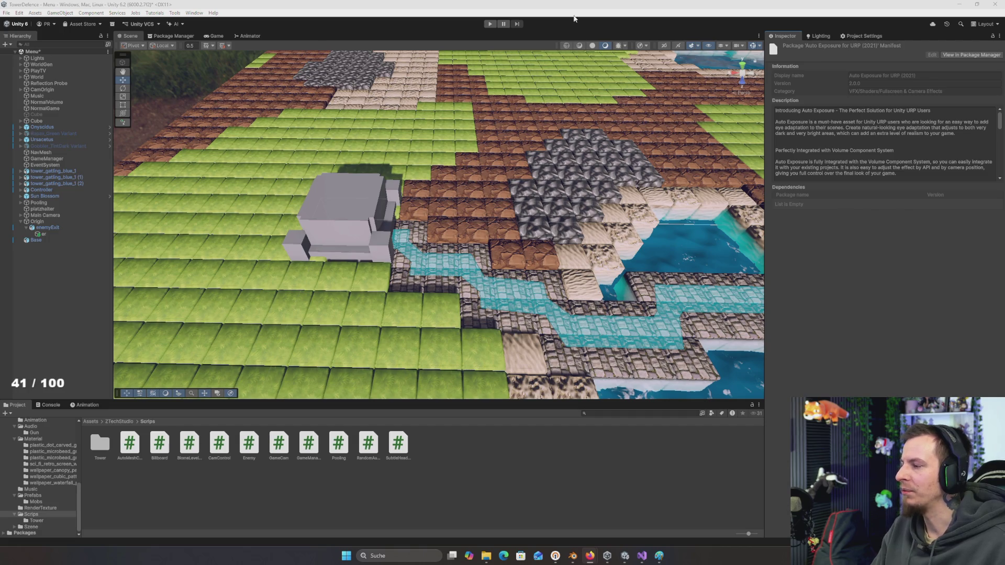
Alt+Tab through the open windows to the Firefox zreunion.de channel commands page
{"action": "key", "text": "alt+Tab"}
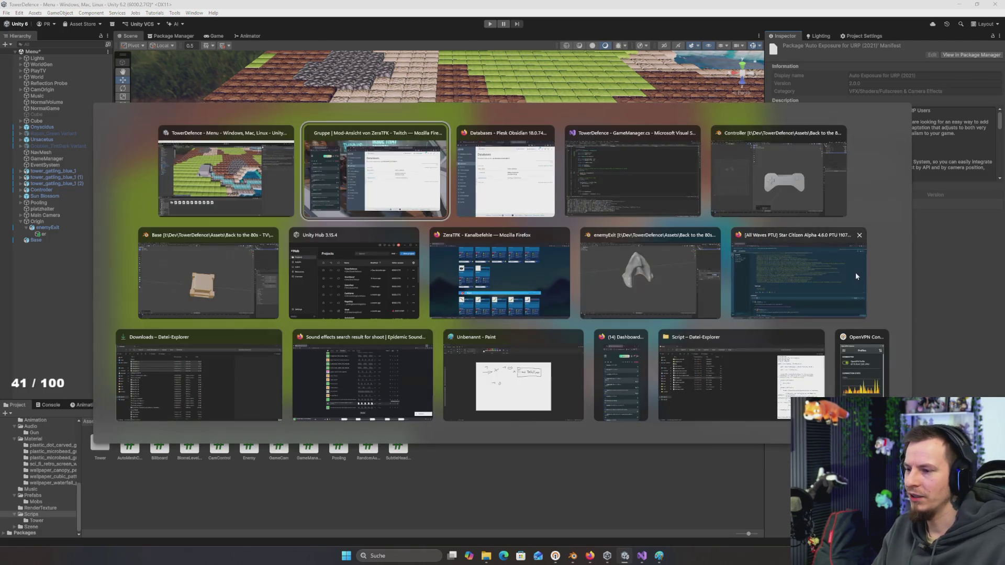
{"action": "key", "text": "alt+Tab"}
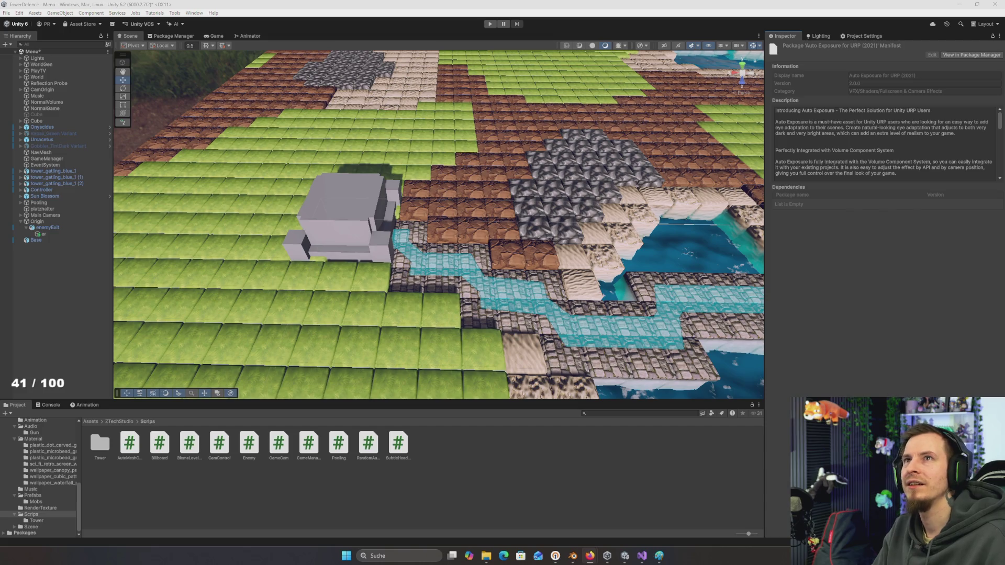
{"action": "key", "text": "alt+Tab"}
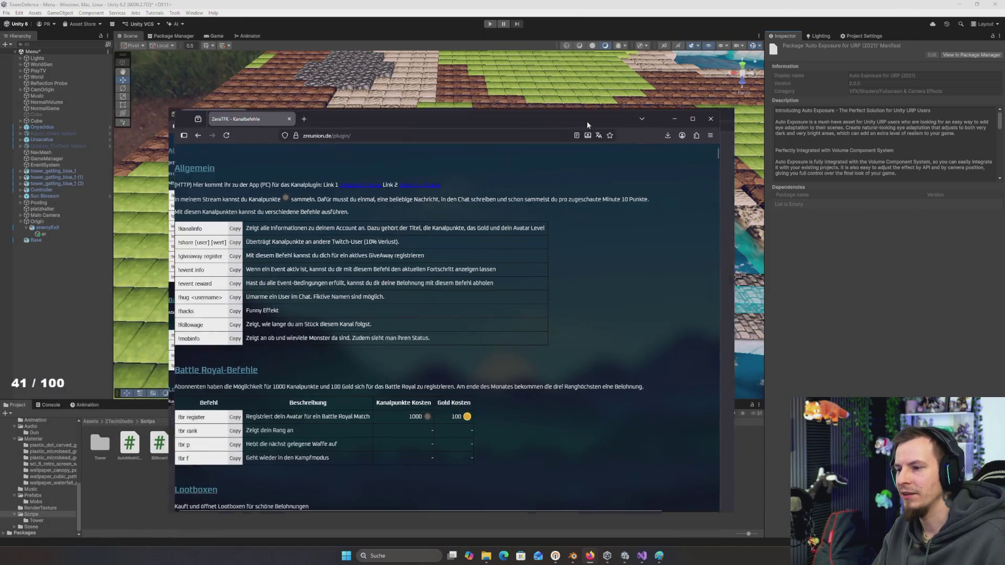
Maximize Firefox and search the page for 'sho' to reach the Schuhe section
{"action": "key", "text": "super+Up"}
{"action": "key", "text": "ctrl+f"}
{"action": "type", "text": "shue"}
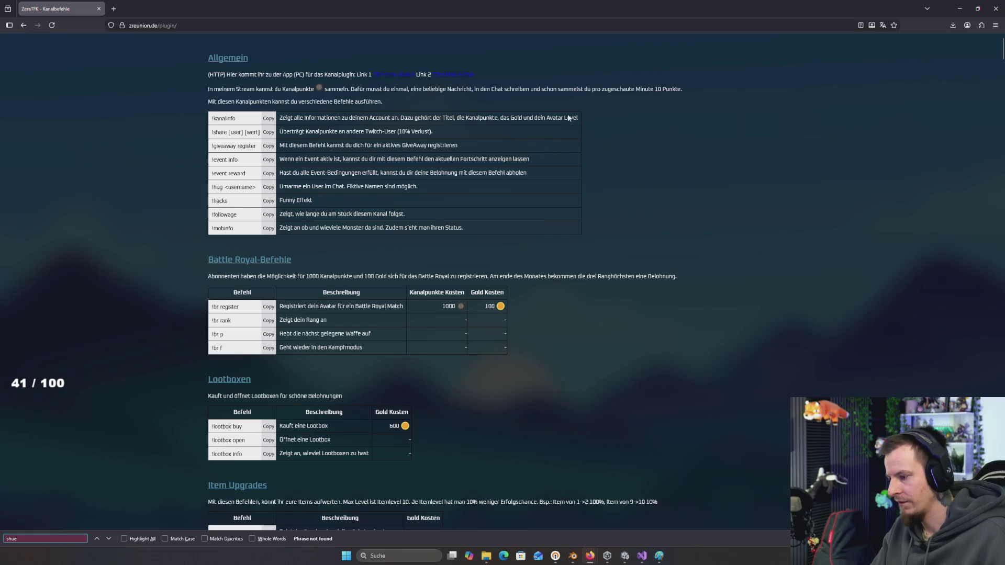
{"action": "key", "text": "BackSpace"}
{"action": "key", "text": "BackSpace"}
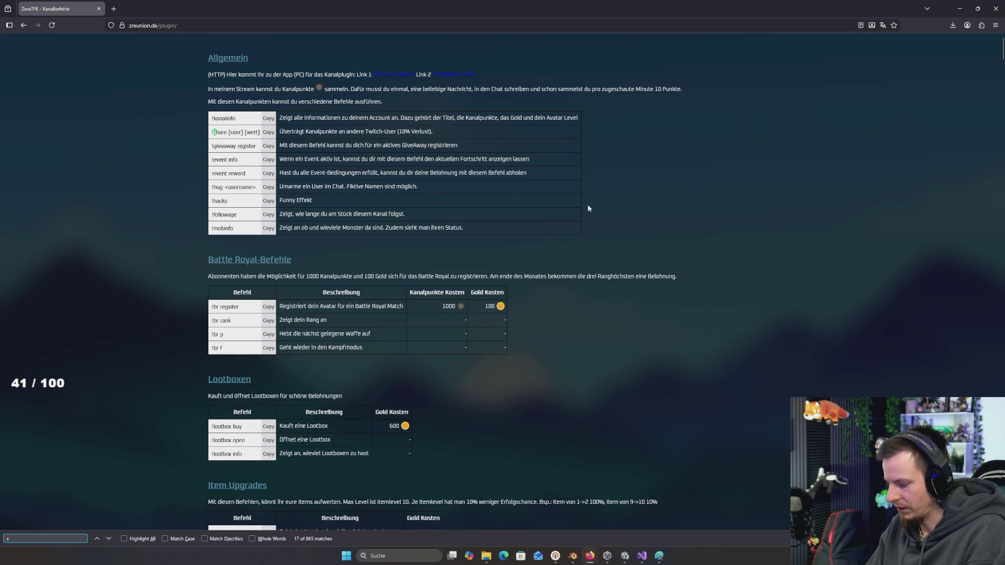
{"action": "type", "text": "ie"}
{"action": "key", "text": "BackSpace"}
{"action": "type", "text": "o"}
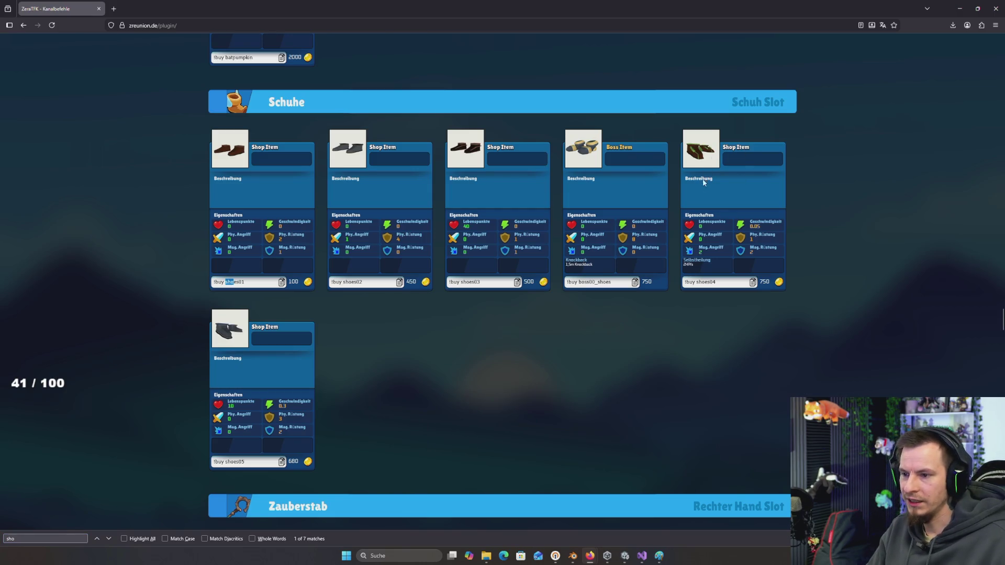
Select the !buy shoes04 command text, then clear the selection and scroll up
{"action": "left_click_drag", "start_coordinate": [725, 282], "coordinate": [665, 284]}
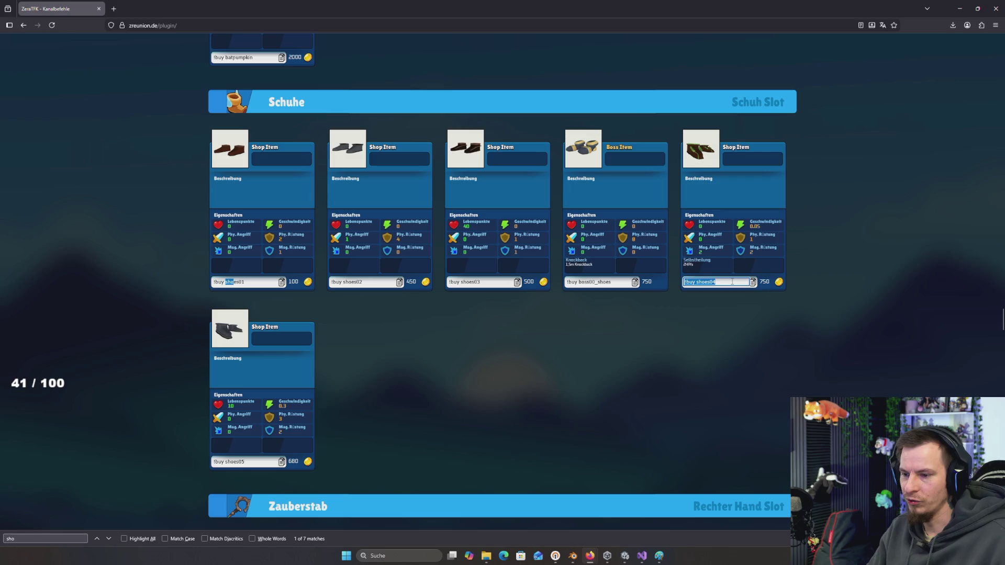
{"action": "mouse_move", "coordinate": [727, 188]}
{"action": "left_mouse_down"}
{"action": "mouse_move", "coordinate": [697, 277]}
{"action": "mouse_move", "coordinate": [672, 266]}
{"action": "mouse_move", "coordinate": [814, 282]}
{"action": "left_mouse_up"}
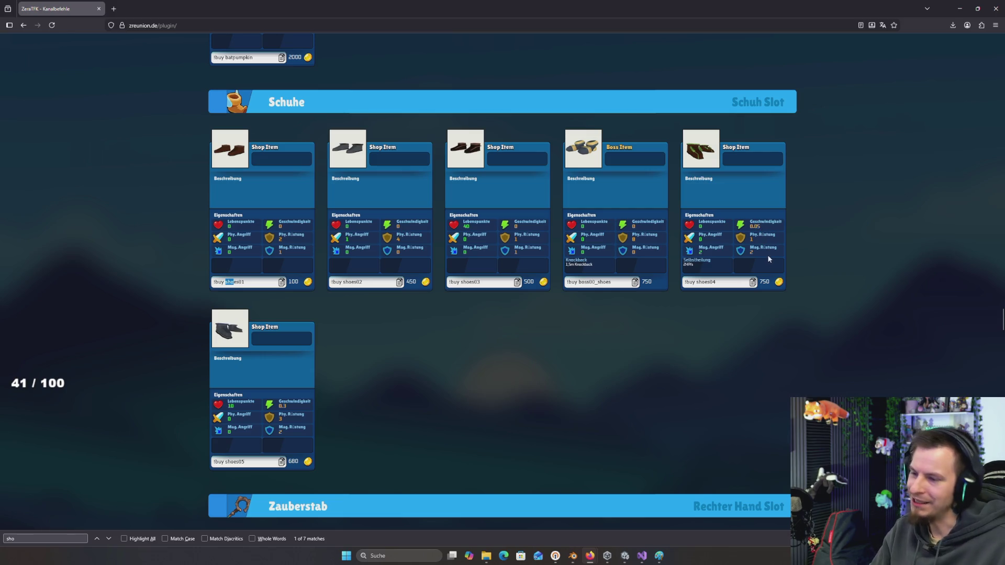
{"action": "left_click_drag", "start_coordinate": [749, 281], "coordinate": [684, 281]}
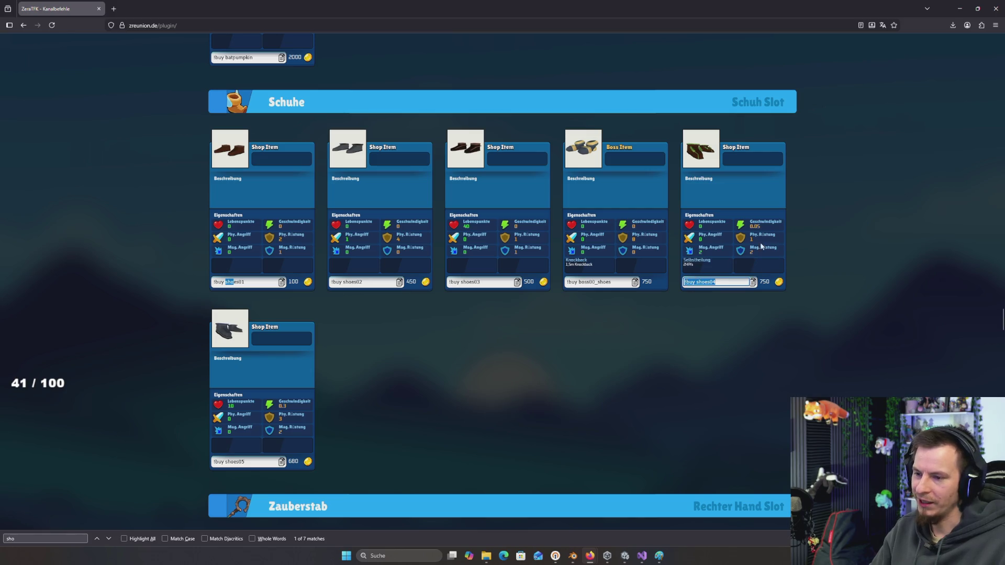
{"action": "left_click", "coordinate": [714, 258]}
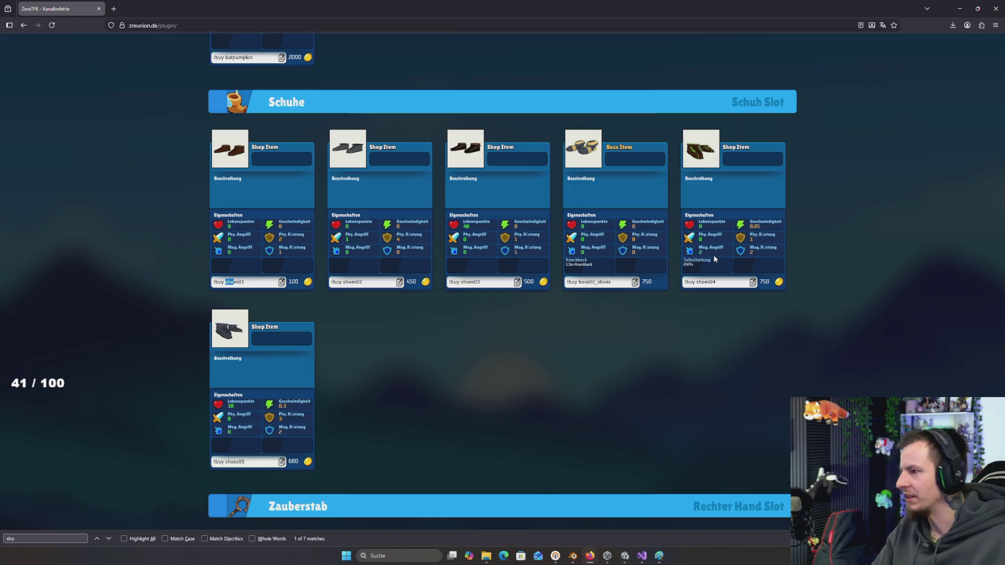
{"action": "scroll", "coordinate": [813, 236], "scroll_direction": "up", "scroll_amount": 4}
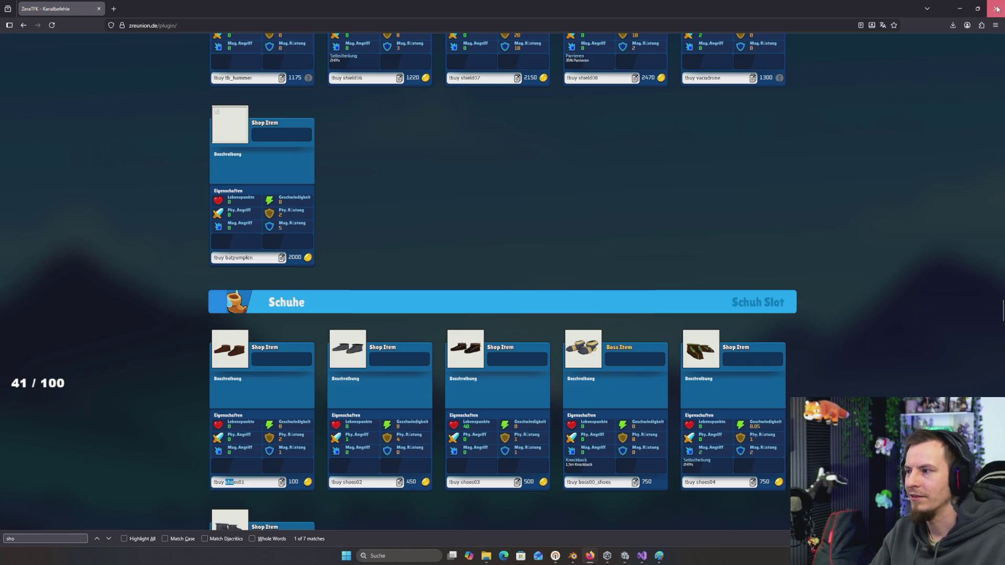
Minimize Firefox to return to the Unity editor
{"action": "left_click", "coordinate": [959, 8]}
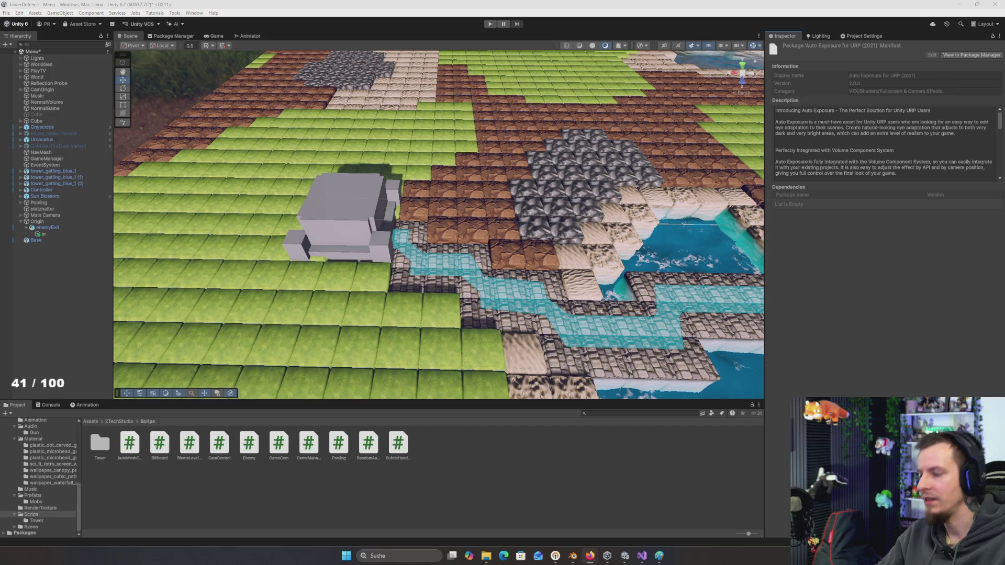
Launch the text editor through system search and move its window off the Unity scene
{"action": "key", "text": "super"}
{"action": "type", "text": "edi"}
{"action": "key", "text": "Return"}
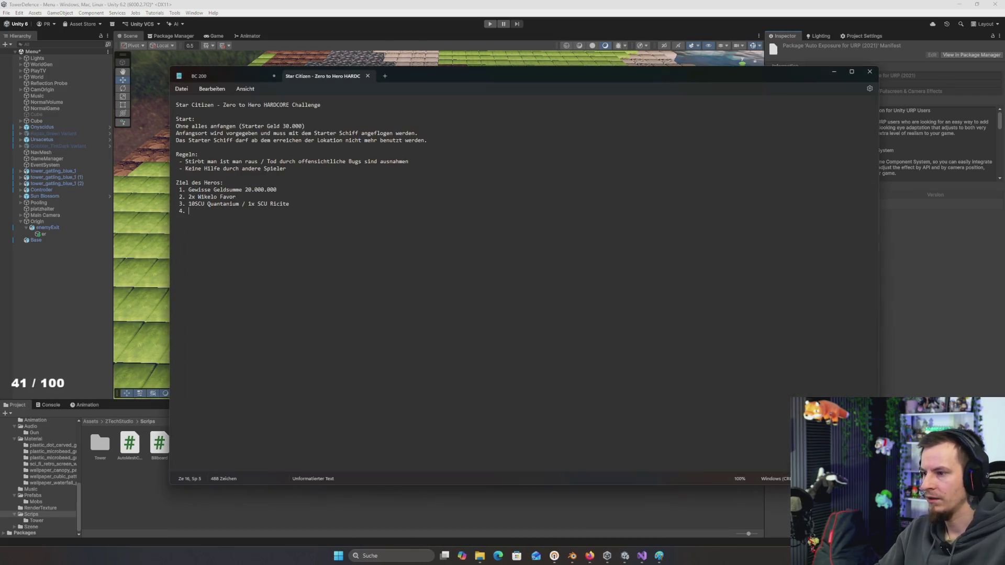
{"action": "mouse_move", "coordinate": [508, 73]}
{"action": "left_mouse_down"}
{"action": "mouse_move", "coordinate": [515, 0]}
{"action": "mouse_move", "coordinate": [533, 0]}
{"action": "left_mouse_up"}
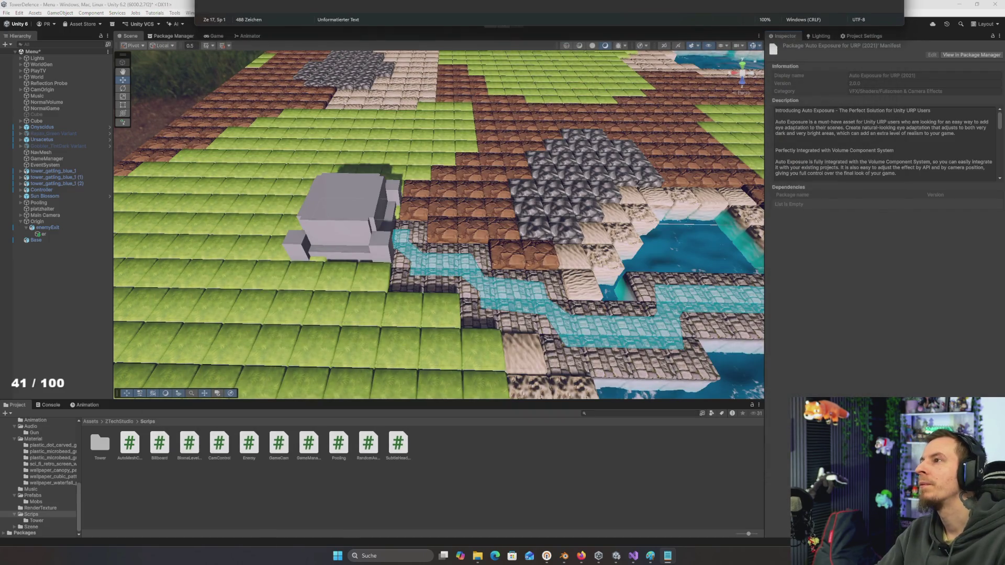
{"action": "key", "text": "ctrl+v"}
{"action": "key", "text": "alt+Tab"}
{"action": "key", "text": "alt+Tab"}
{"action": "key", "text": "alt+Tab"}
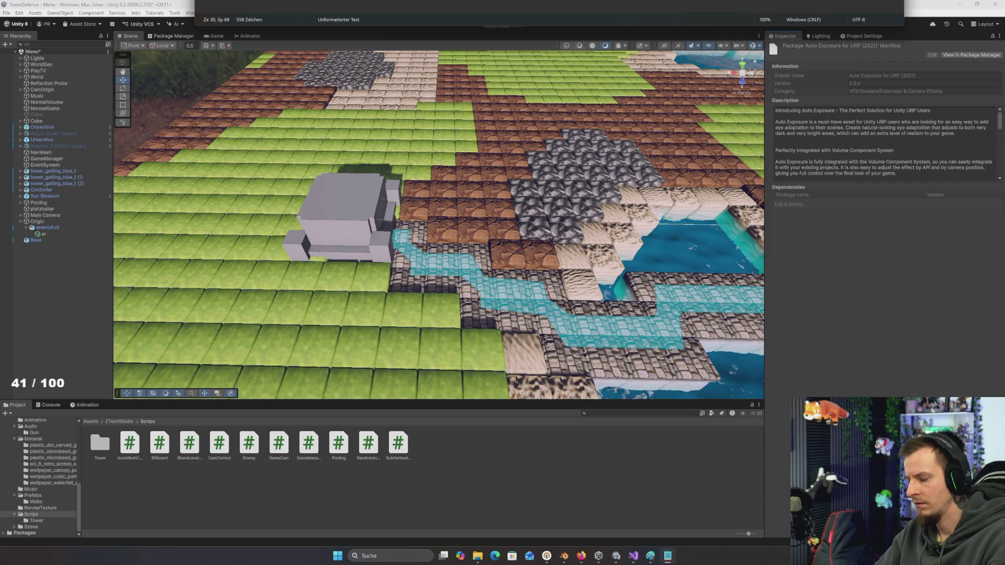
Change the note line's ending to 'ten', select the line, then close Notepad with Alt+F4
{"action": "key", "text": "BackSpace"}
{"action": "key", "text": "BackSpace"}
{"action": "key", "text": "BackSpace"}
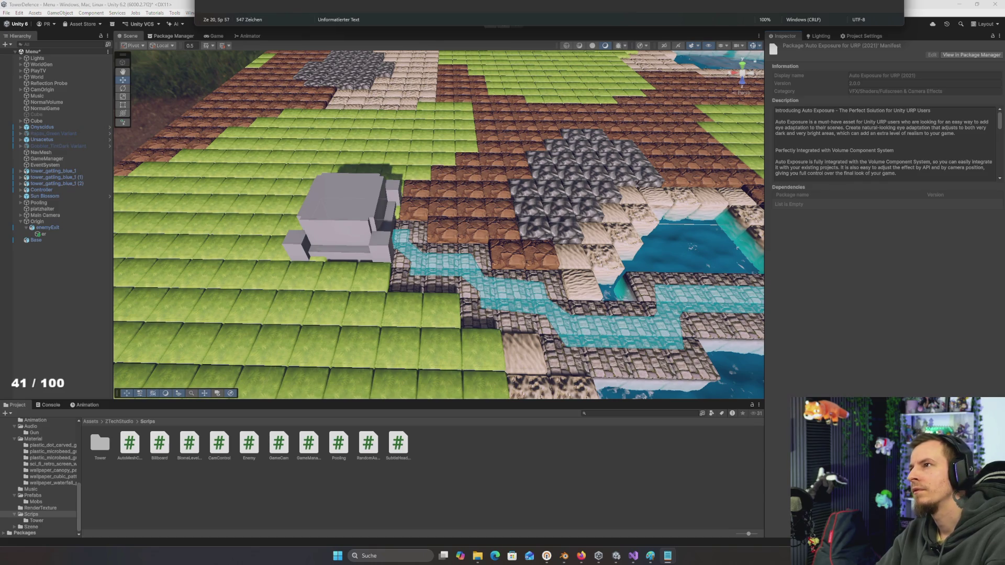
{"action": "key", "text": "alt+Tab"}
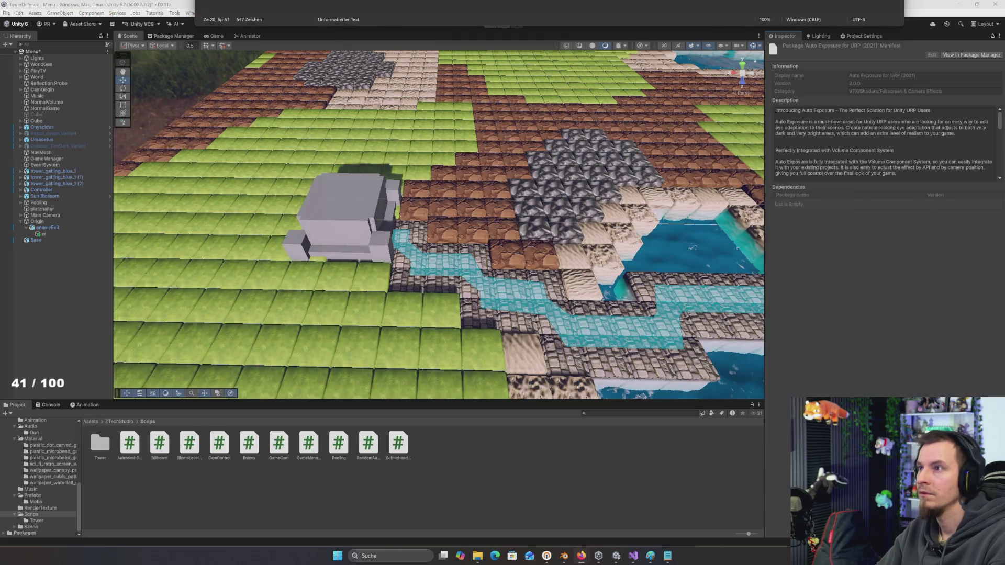
{"action": "key", "text": "alt+Tab"}
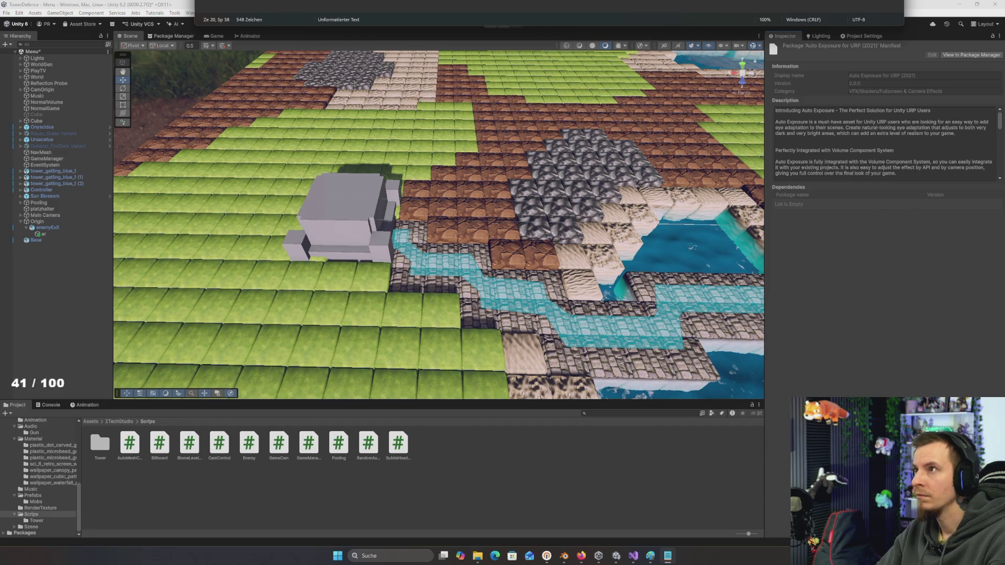
{"action": "key", "text": "BackSpace"}
{"action": "key", "text": "BackSpace"}
{"action": "type", "text": "ten"}
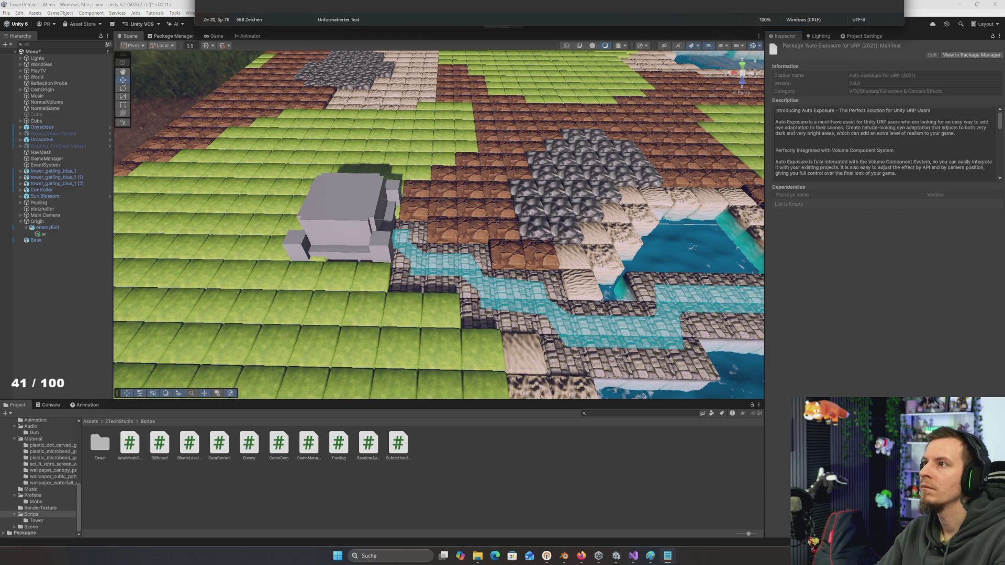
{"action": "key", "text": "shift+Home"}
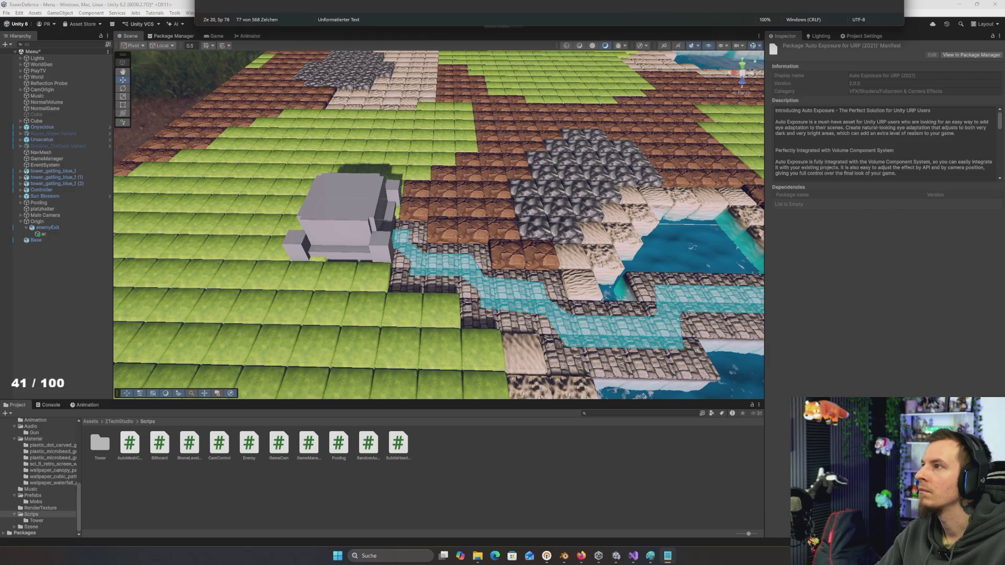
{"action": "key", "text": "alt+Tab"}
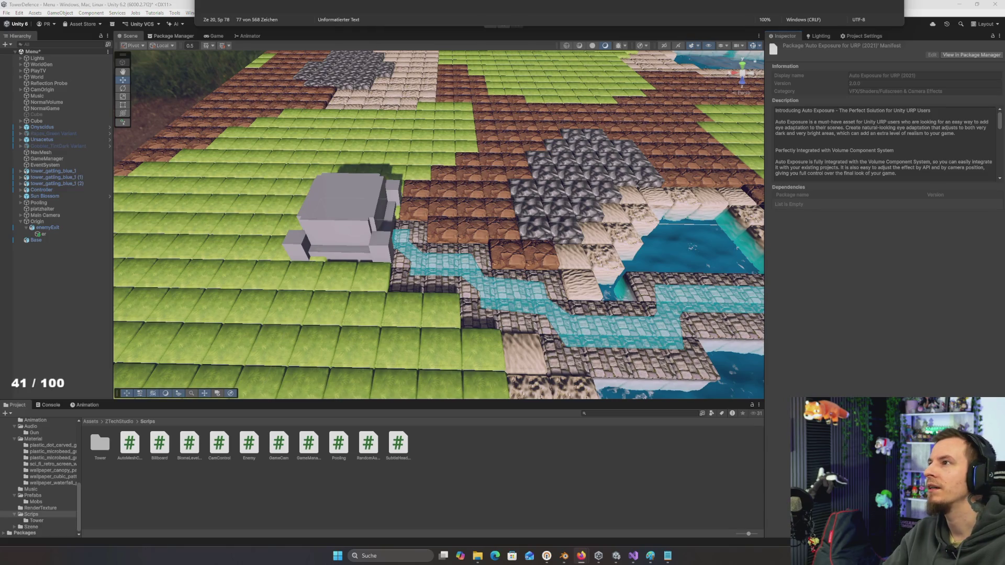
{"action": "key", "text": "alt+F4"}
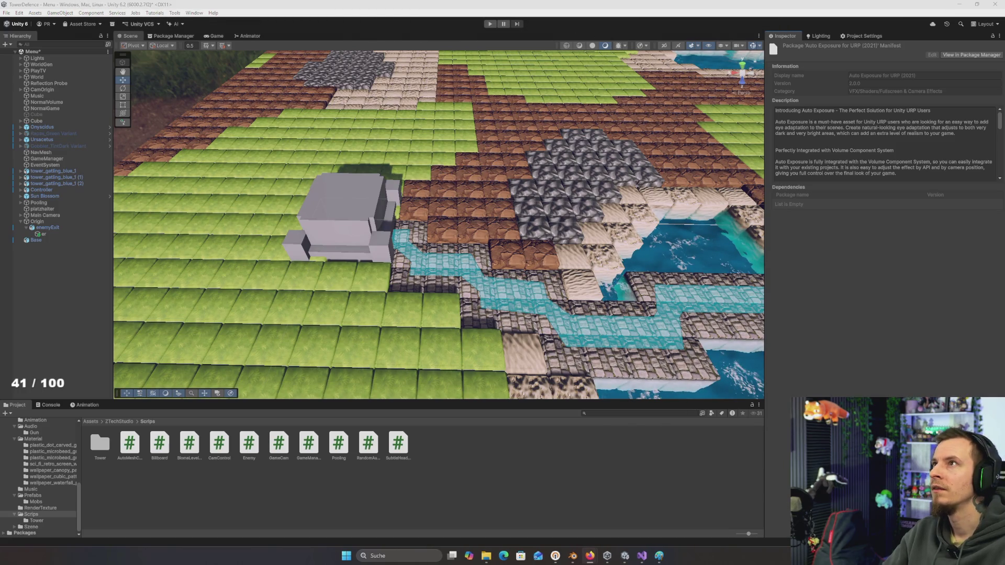
Bring the Unity editor into focus, then switch to the Firefox window
{"action": "left_click", "coordinate": [884, 284]}
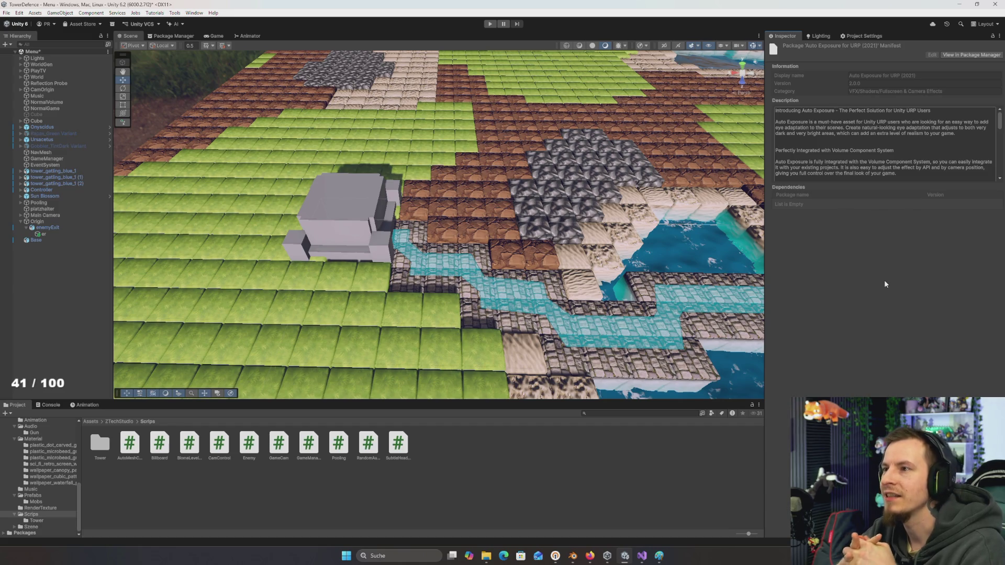
{"action": "key", "text": "alt+Tab"}
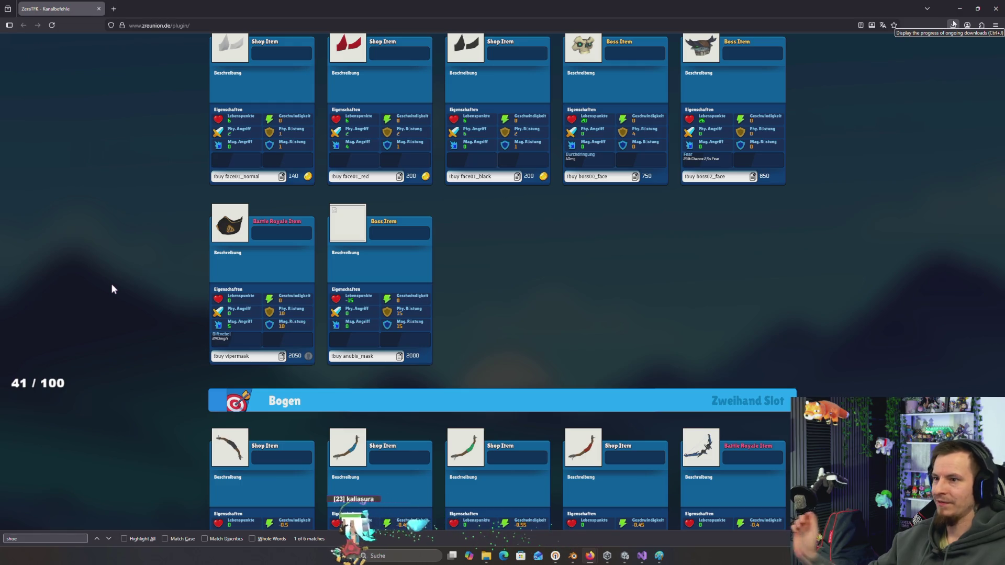
Close the Firefox plugin shop window to return to the Unity tower defence project
{"action": "left_click", "coordinate": [995, 8]}
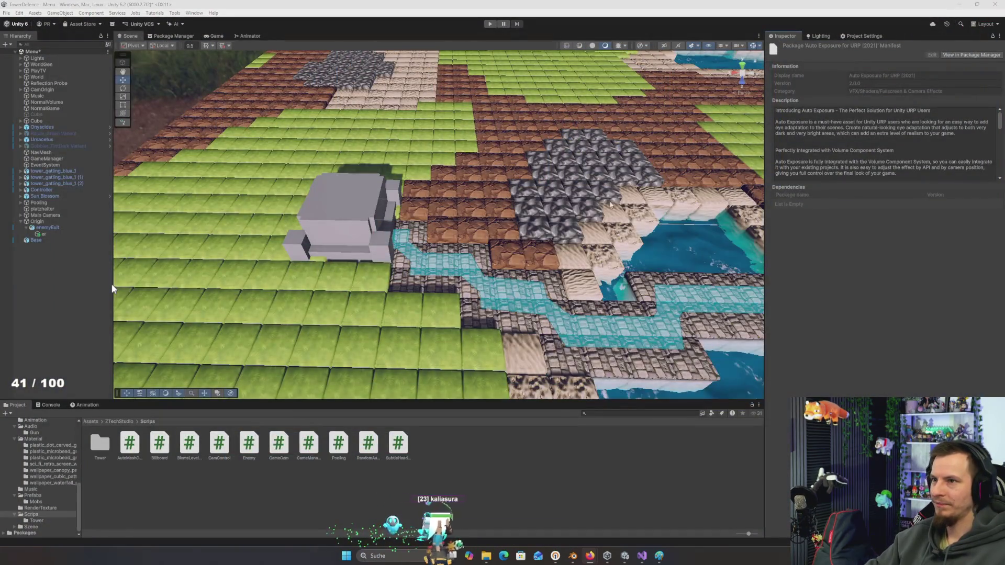
{"action": "scroll", "coordinate": [586, 207], "scroll_direction": "down", "scroll_amount": 1}
{"action": "mouse_move", "coordinate": [586, 207]}
{"action": "left_mouse_down"}
{"action": "mouse_move", "coordinate": [597, 246]}
{"action": "mouse_move", "coordinate": [587, 224]}
{"action": "mouse_move", "coordinate": [604, 215]}
{"action": "left_mouse_up"}
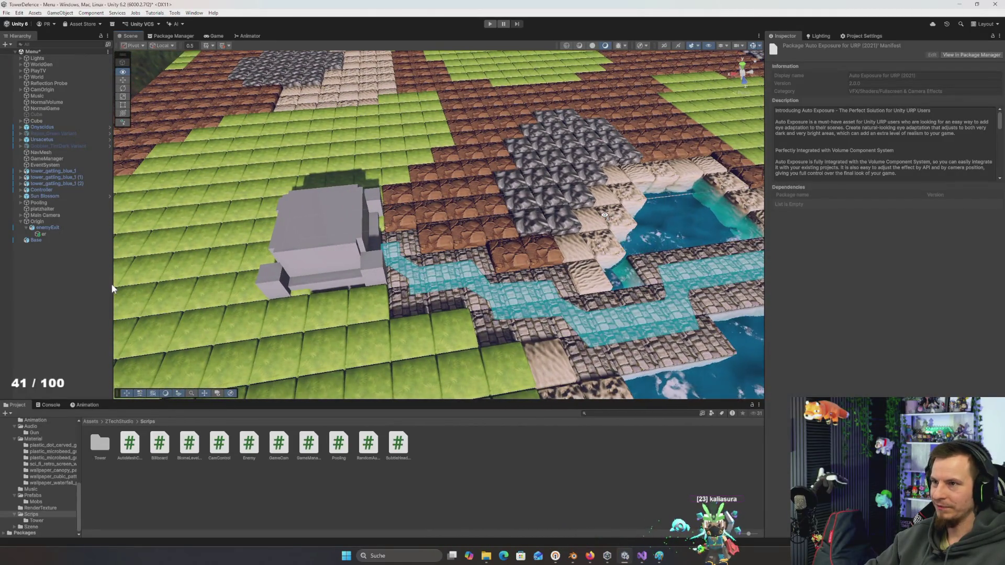
{"action": "key", "text": "a"}
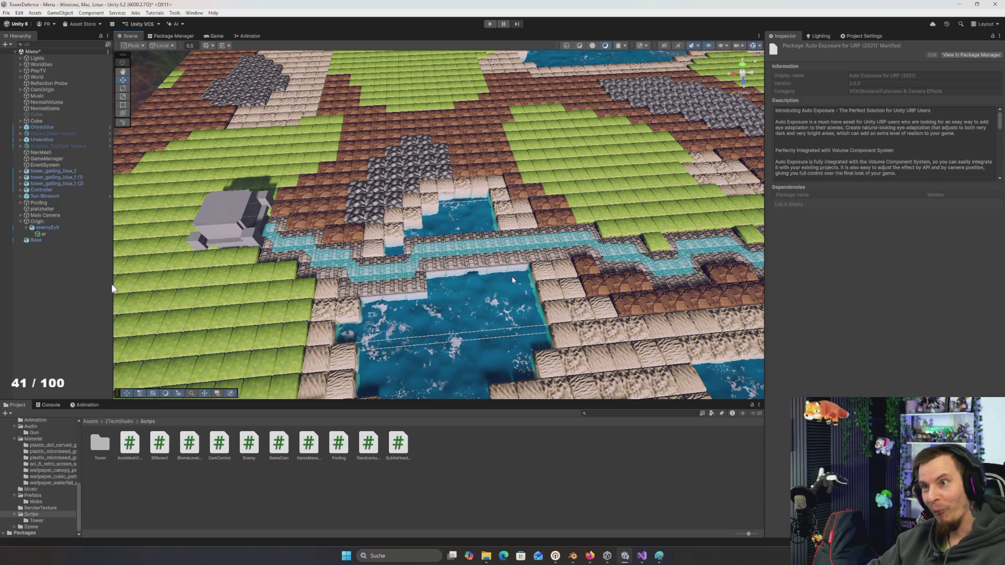
{"action": "mouse_move", "coordinate": [497, 283]}
{"action": "left_mouse_down"}
{"action": "mouse_move", "coordinate": [498, 272]}
{"action": "mouse_move", "coordinate": [474, 278]}
{"action": "mouse_move", "coordinate": [484, 280]}
{"action": "left_mouse_up"}
{"action": "key", "text": "alt+Tab"}
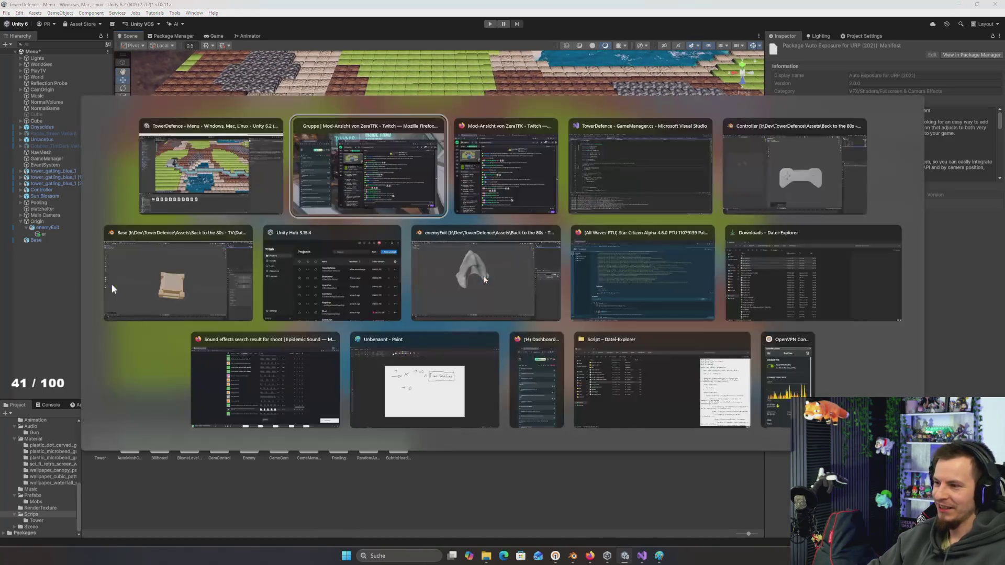
Inspect the PlayTV, Reflection Probe, CamOrigin, Cube and NormalVolume objects in the Hierarchy
{"action": "key", "text": "alt+Tab"}
{"action": "key", "text": "alt+Tab"}
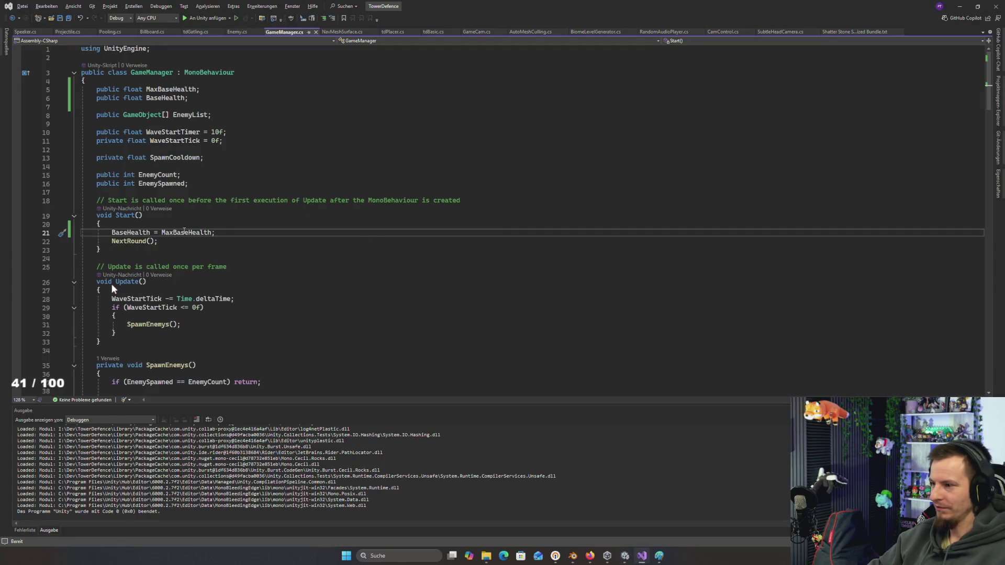
{"action": "key", "text": "alt+Tab"}
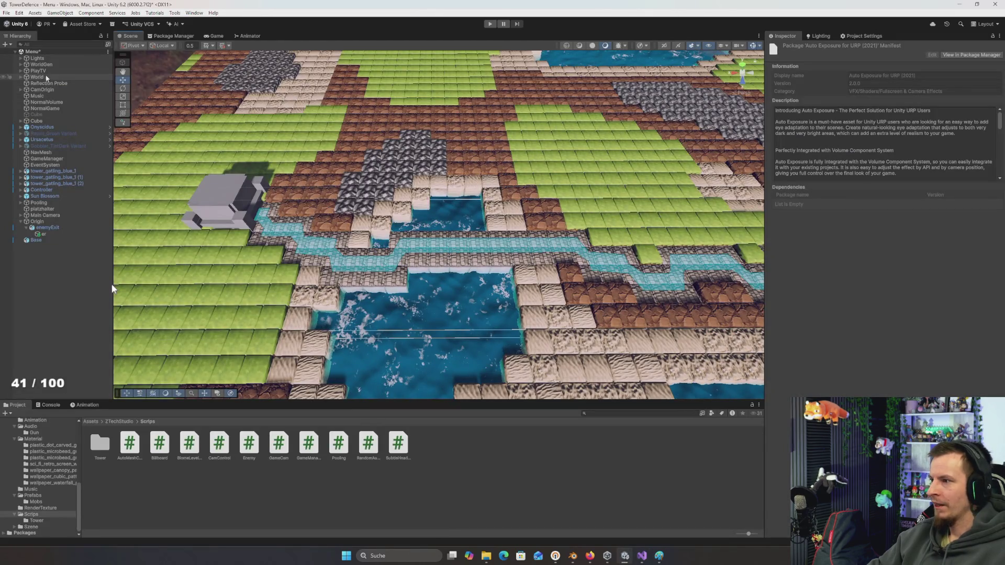
{"action": "left_click", "coordinate": [44, 70]}
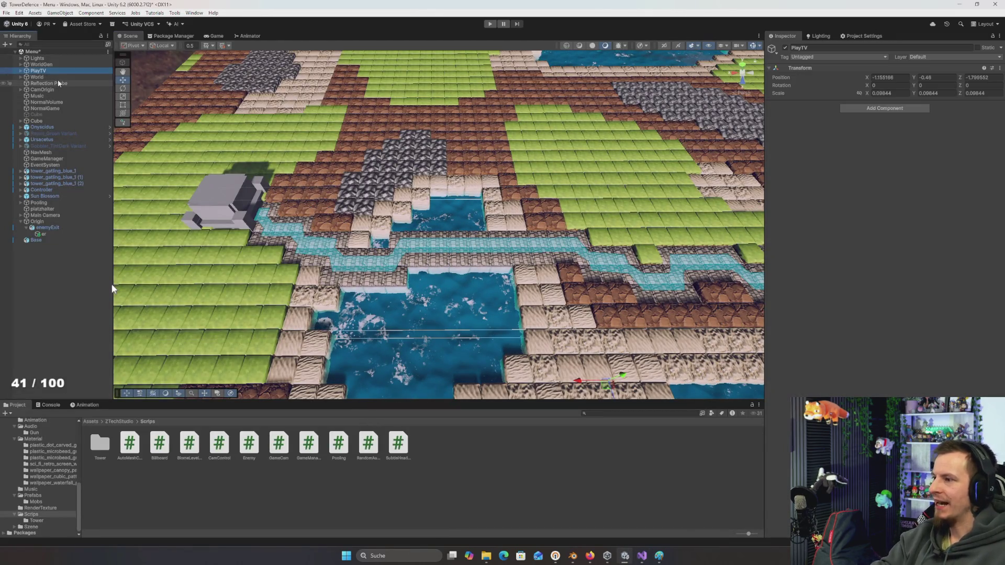
{"action": "left_click", "coordinate": [58, 82]}
{"action": "left_click", "coordinate": [55, 90]}
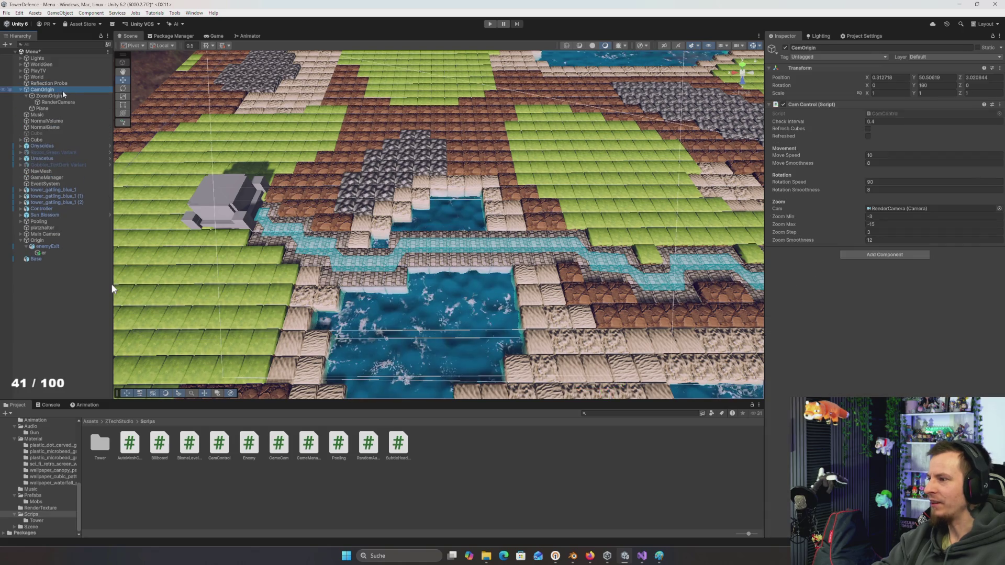
{"action": "key", "text": "Down"}
{"action": "key", "text": "Down"}
{"action": "key", "text": "Down"}
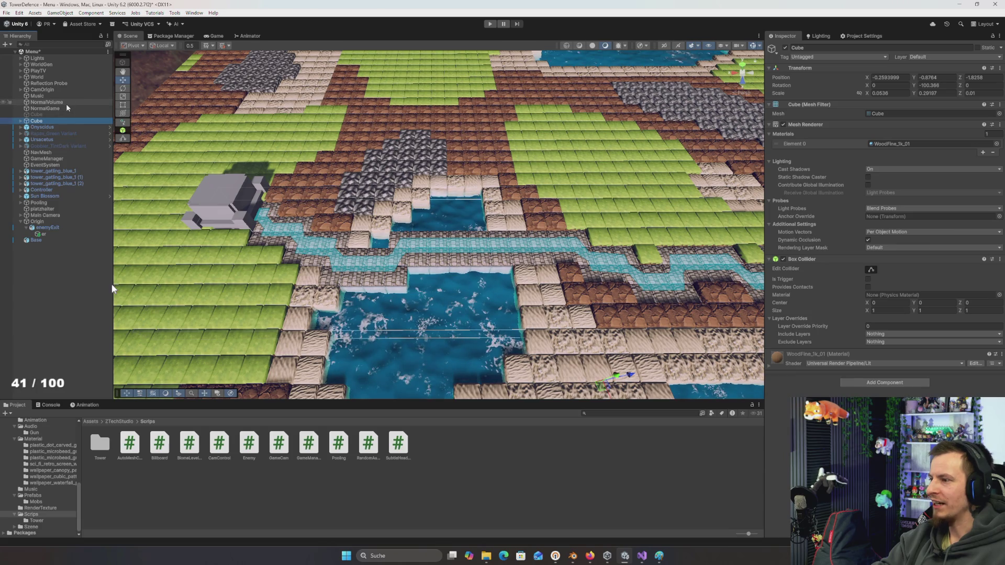
{"action": "key", "text": "Right"}
{"action": "key", "text": "Left"}
{"action": "key", "text": "Up"}
{"action": "key", "text": "Up"}
{"action": "key", "text": "Up"}
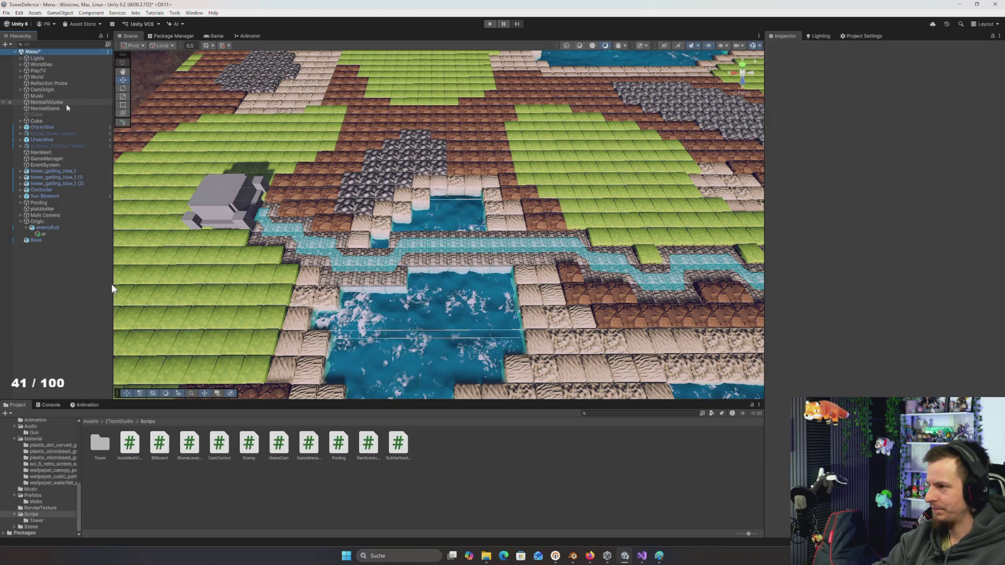
Expand CamOrigin and Cube, and inspect the Cube (1) child's transform
{"action": "left_click", "coordinate": [58, 90]}
{"action": "key", "text": "Right"}
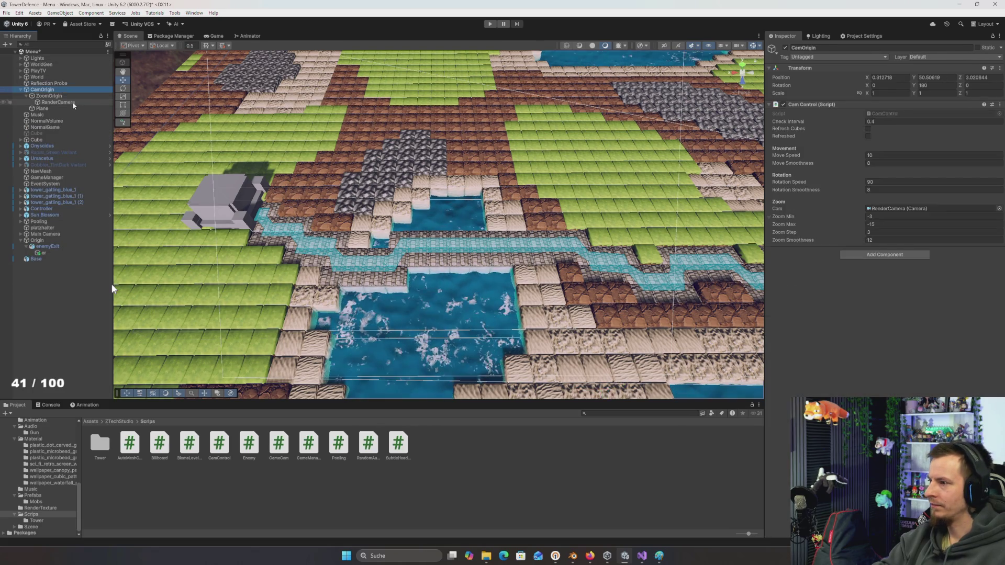
{"action": "key", "text": "Left"}
{"action": "key", "text": "Down"}
{"action": "key", "text": "Down"}
{"action": "key", "text": "Down"}
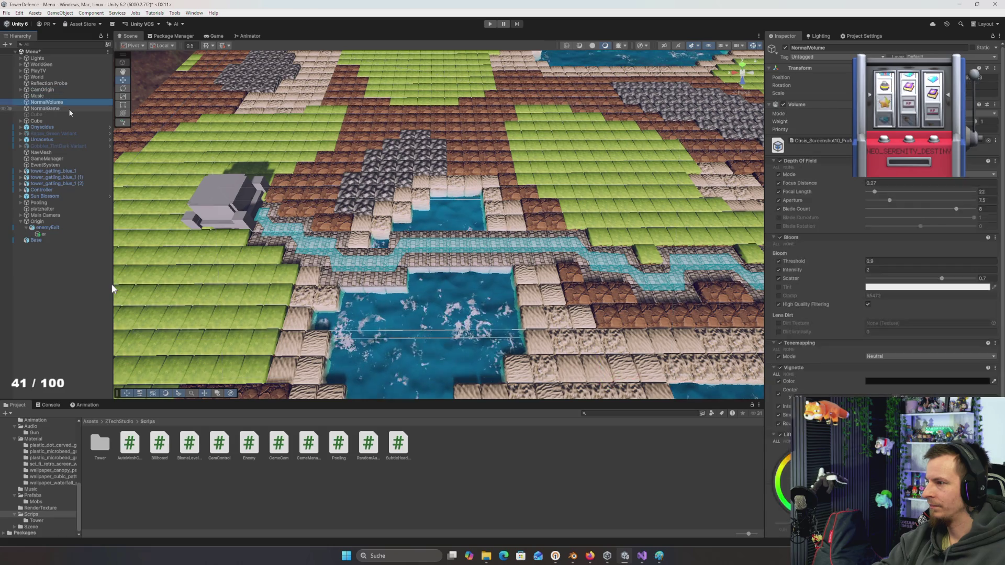
{"action": "key", "text": "Right"}
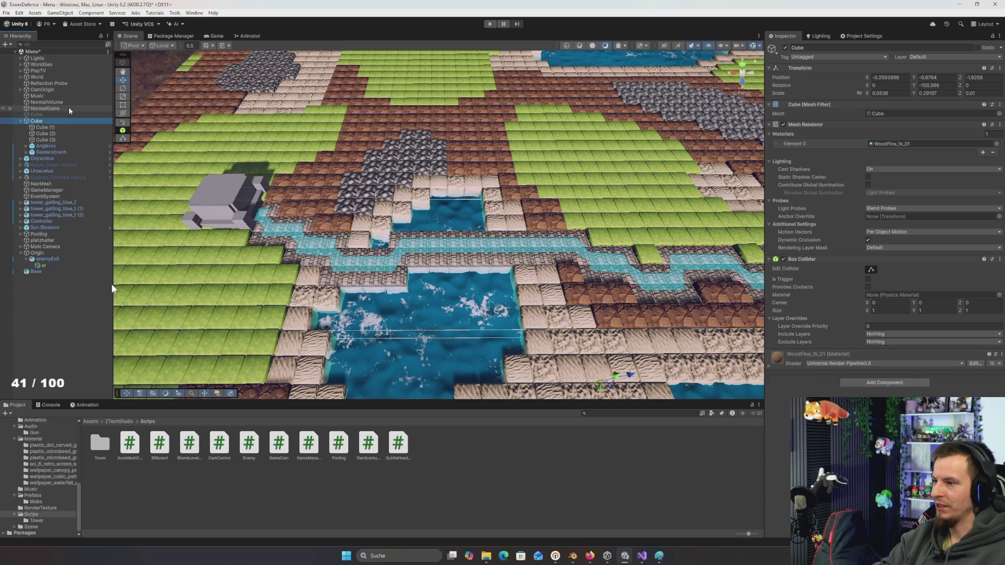
{"action": "left_click", "coordinate": [41, 127]}
{"action": "left_click", "coordinate": [50, 124]}
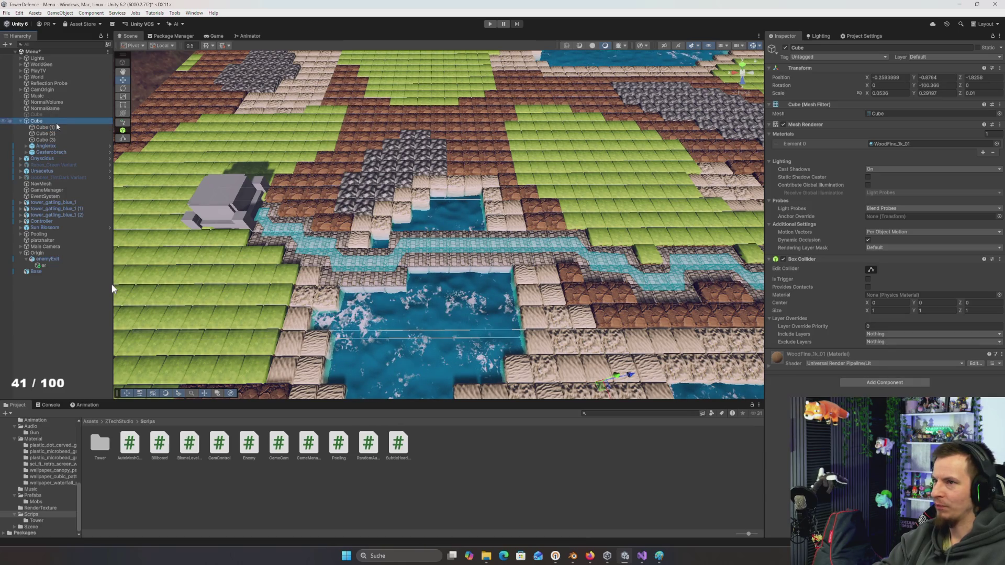
{"action": "left_click", "coordinate": [79, 127]}
{"action": "key", "text": "Left"}
{"action": "key", "text": "Left"}
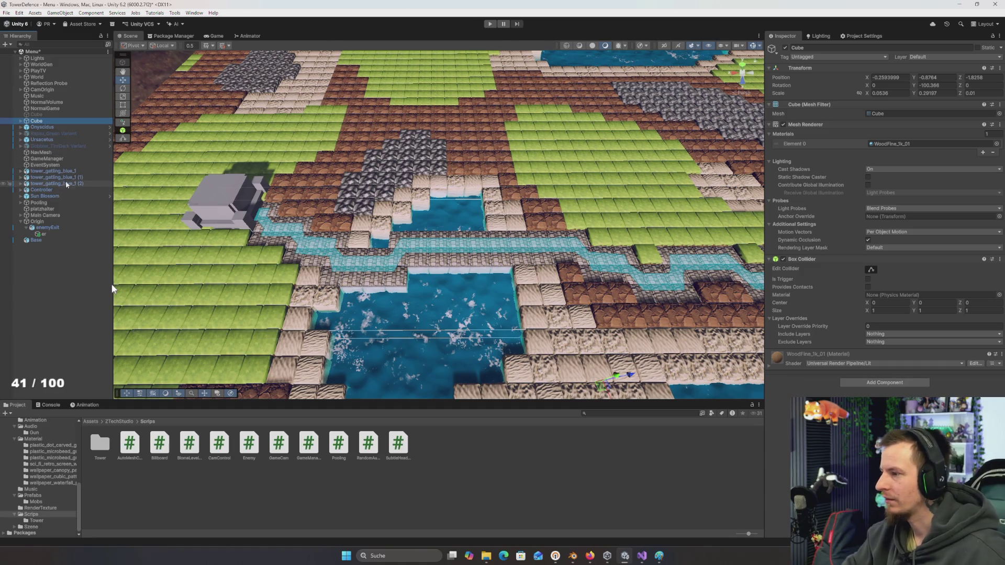
Check Main Camera and ControllerOrigin, then select and frame RenderCamera under CamOrigin's ZoomOrigin
{"action": "left_click", "coordinate": [63, 216]}
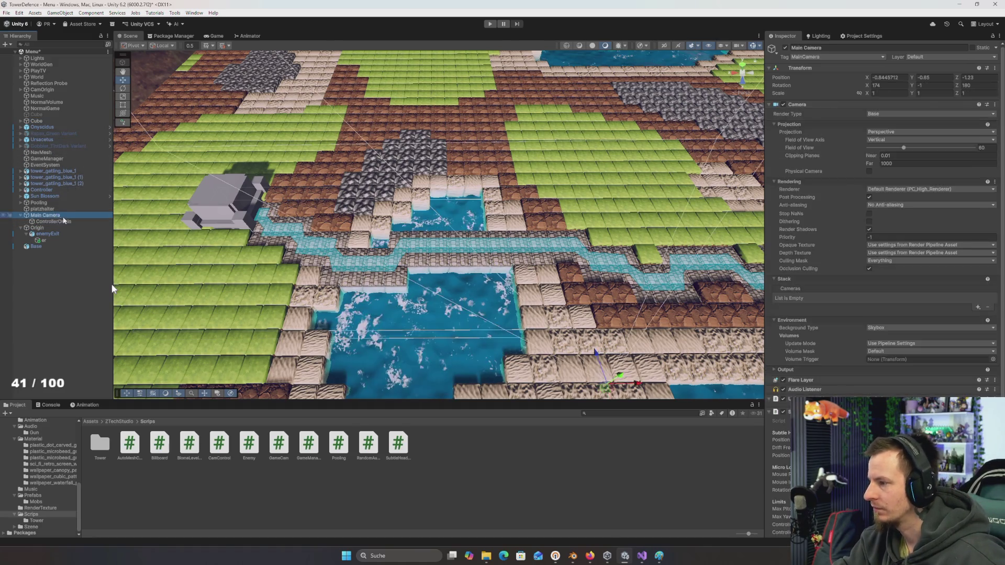
{"action": "left_click", "coordinate": [72, 221]}
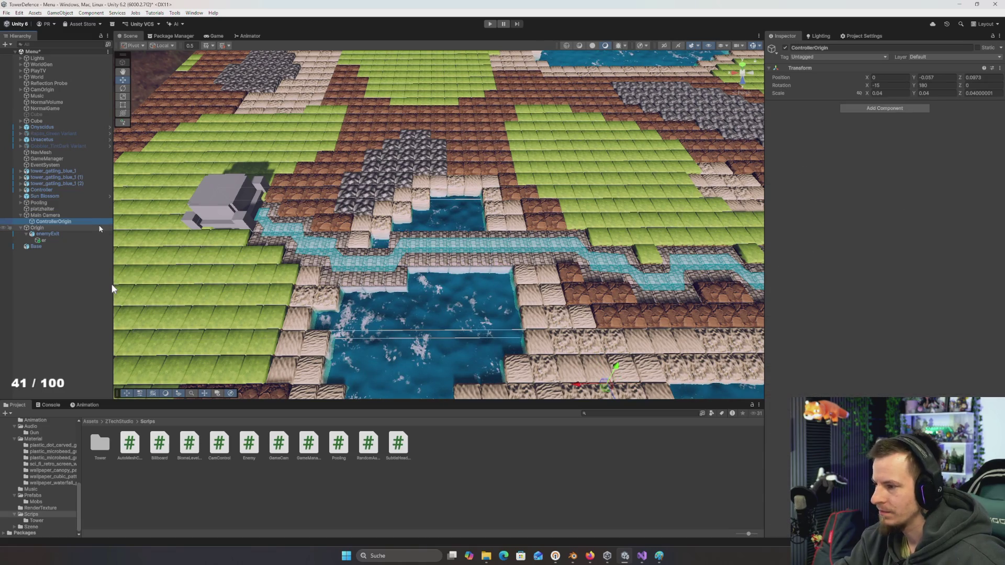
{"action": "left_click", "coordinate": [21, 89]}
{"action": "left_click", "coordinate": [55, 96]}
{"action": "left_click", "coordinate": [70, 102]}
{"action": "double_click", "coordinate": [59, 103]}
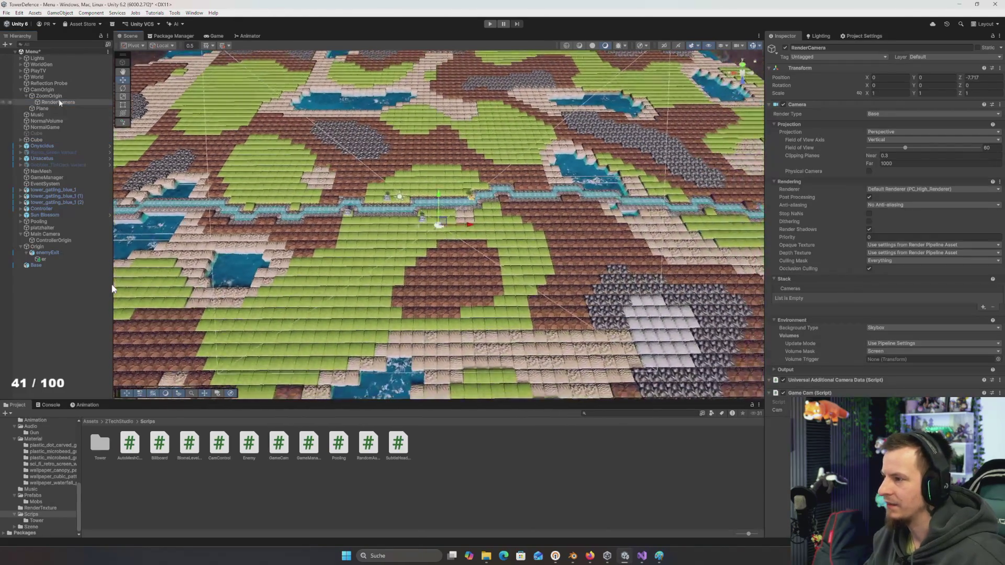
Create a UI Canvas as a child of RenderCamera
{"action": "right_click", "coordinate": [60, 102]}
{"action": "mouse_move", "coordinate": [105, 322]}
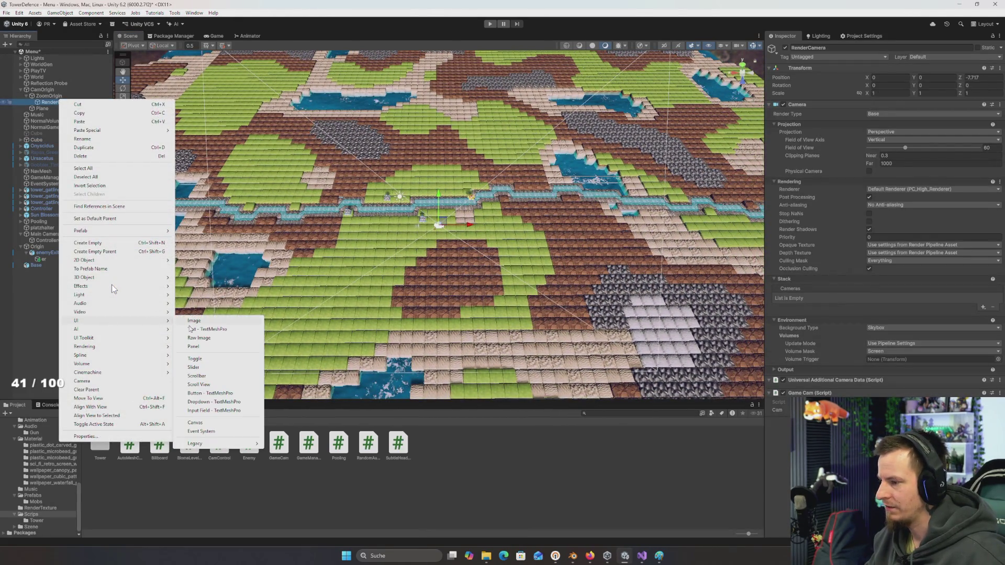
{"action": "left_click", "coordinate": [195, 423]}
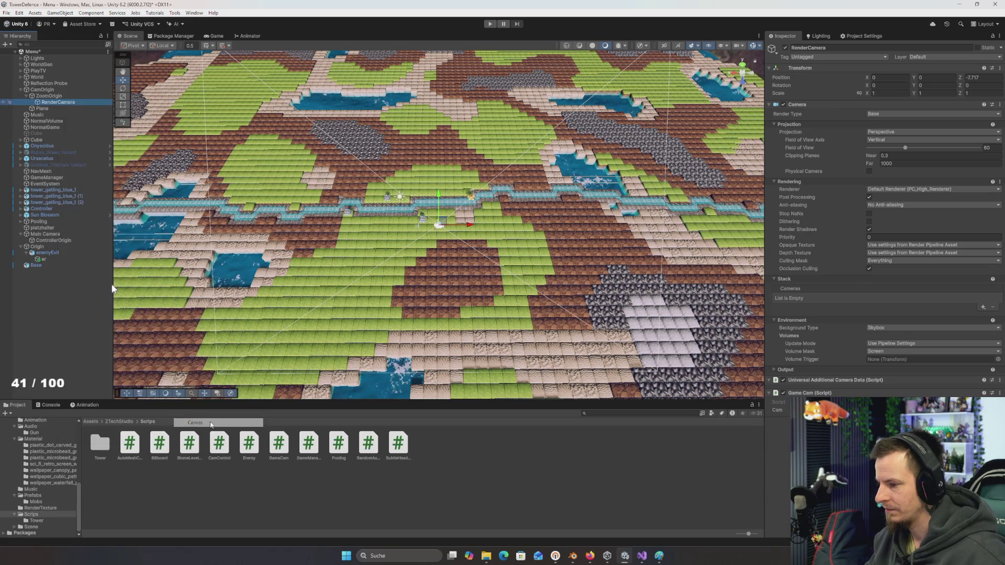
Frame the new Canvas in the Scene view and orbit around its outline
{"action": "double_click", "coordinate": [55, 108]}
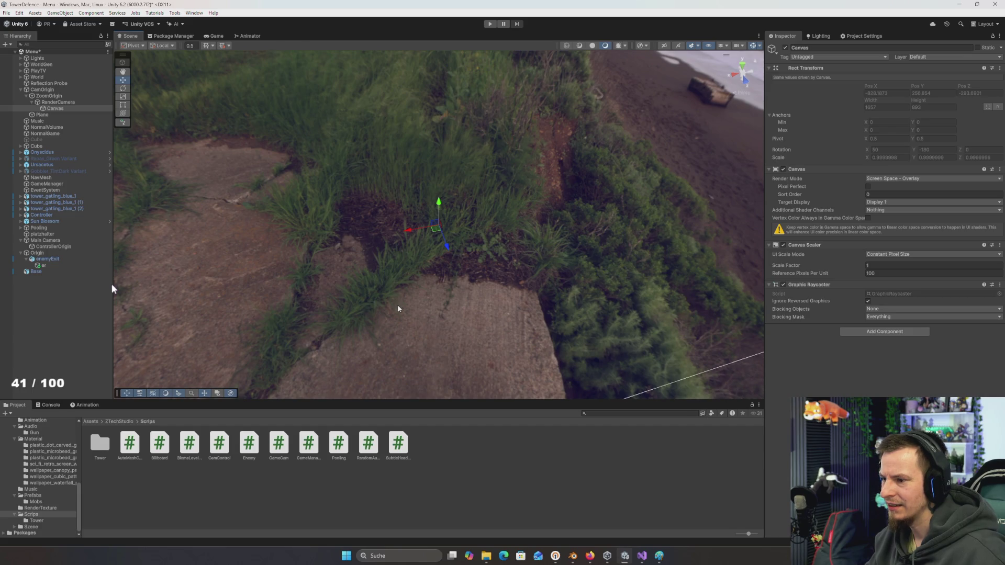
{"action": "mouse_move", "coordinate": [402, 306]}
{"action": "left_mouse_down"}
{"action": "mouse_move", "coordinate": [434, 318]}
{"action": "mouse_move", "coordinate": [460, 299]}
{"action": "mouse_move", "coordinate": [451, 265]}
{"action": "mouse_move", "coordinate": [474, 291]}
{"action": "mouse_move", "coordinate": [465, 225]}
{"action": "mouse_move", "coordinate": [457, 302]}
{"action": "left_mouse_up"}
{"action": "key", "text": "f"}
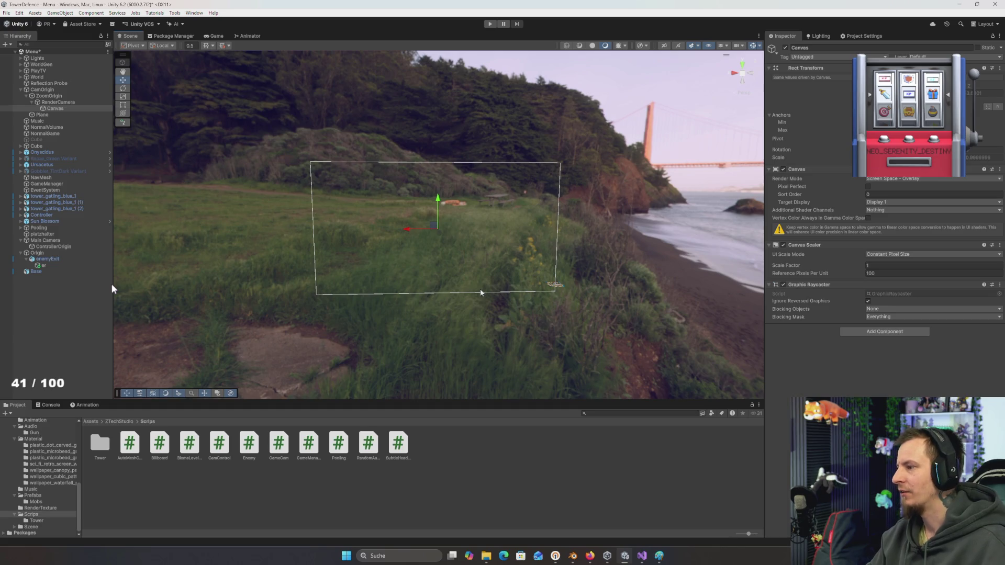
{"action": "left_click_drag", "start_coordinate": [496, 328], "coordinate": [489, 260]}
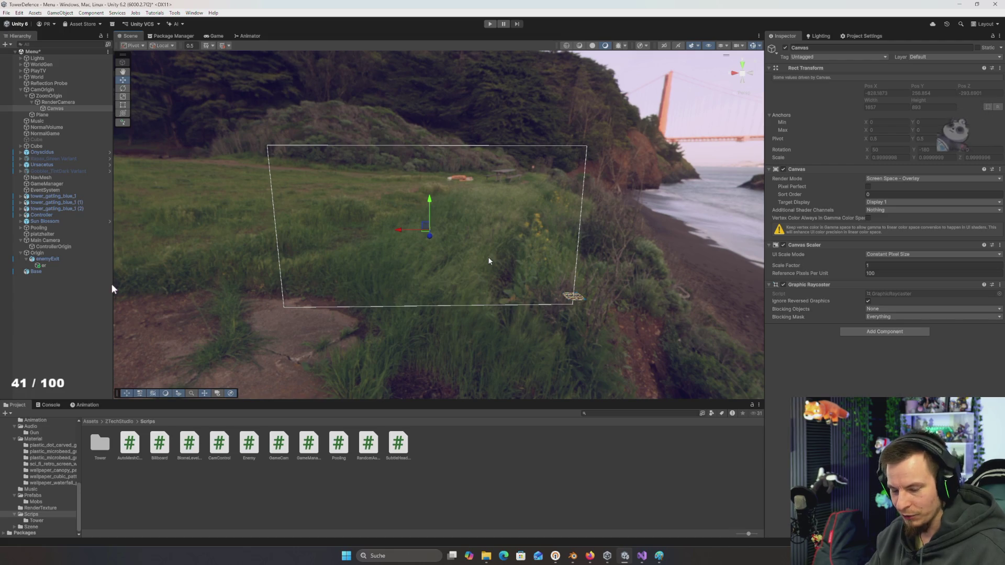
{"action": "mouse_move", "coordinate": [488, 260]}
{"action": "left_mouse_down"}
{"action": "mouse_move", "coordinate": [409, 251]}
{"action": "mouse_move", "coordinate": [402, 271]}
{"action": "mouse_move", "coordinate": [418, 253]}
{"action": "mouse_move", "coordinate": [414, 264]}
{"action": "left_mouse_up"}
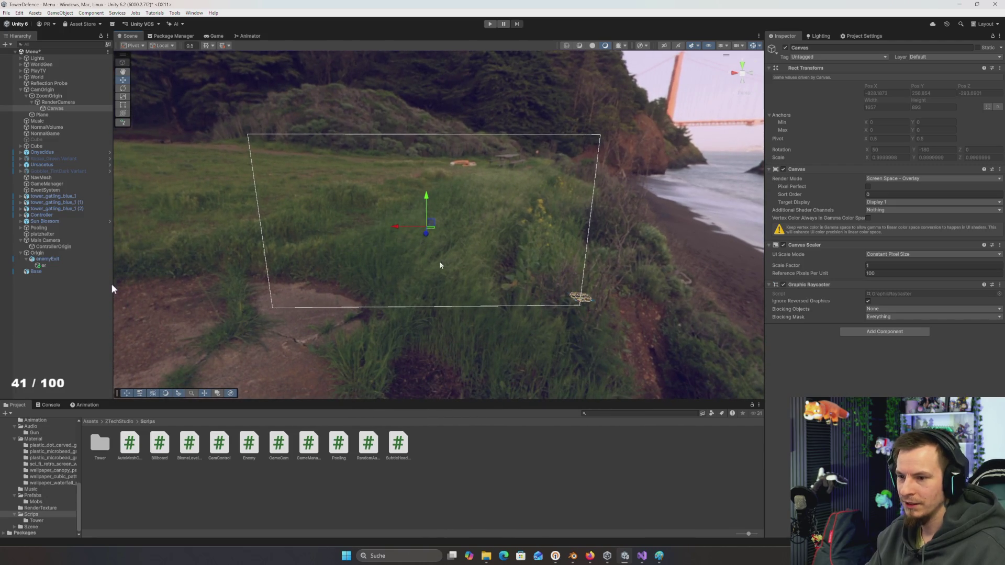
{"action": "scroll", "coordinate": [504, 263], "scroll_direction": "down", "scroll_amount": 3}
Select the Canvas and review its Additional Shader Channels and Blocking Mask options without changes
{"action": "left_click", "coordinate": [59, 102]}
{"action": "left_click", "coordinate": [61, 109]}
{"action": "left_click", "coordinate": [62, 107]}
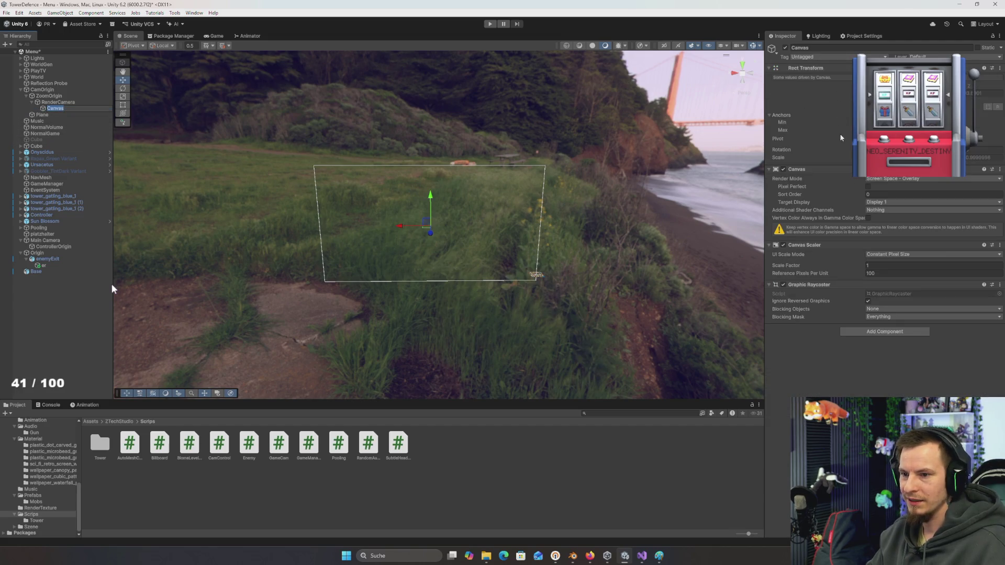
{"action": "left_click", "coordinate": [49, 117]}
{"action": "left_click", "coordinate": [57, 108]}
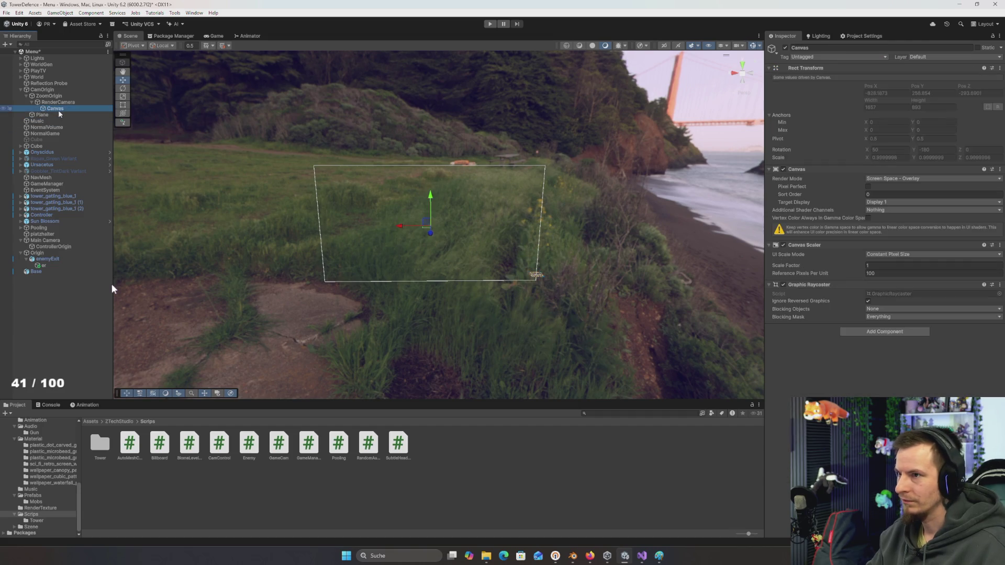
{"action": "left_click", "coordinate": [880, 210]}
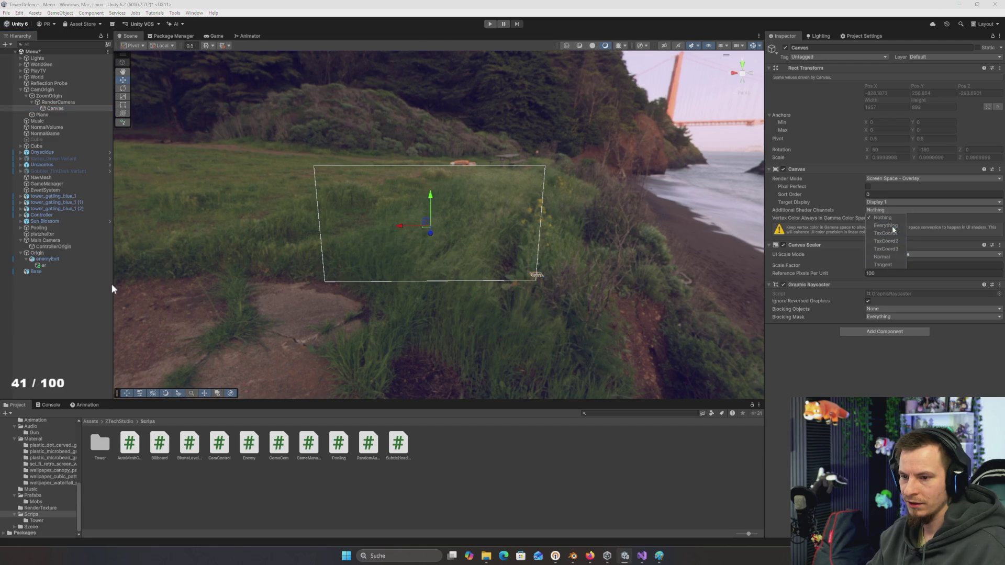
{"action": "left_click", "coordinate": [884, 218]}
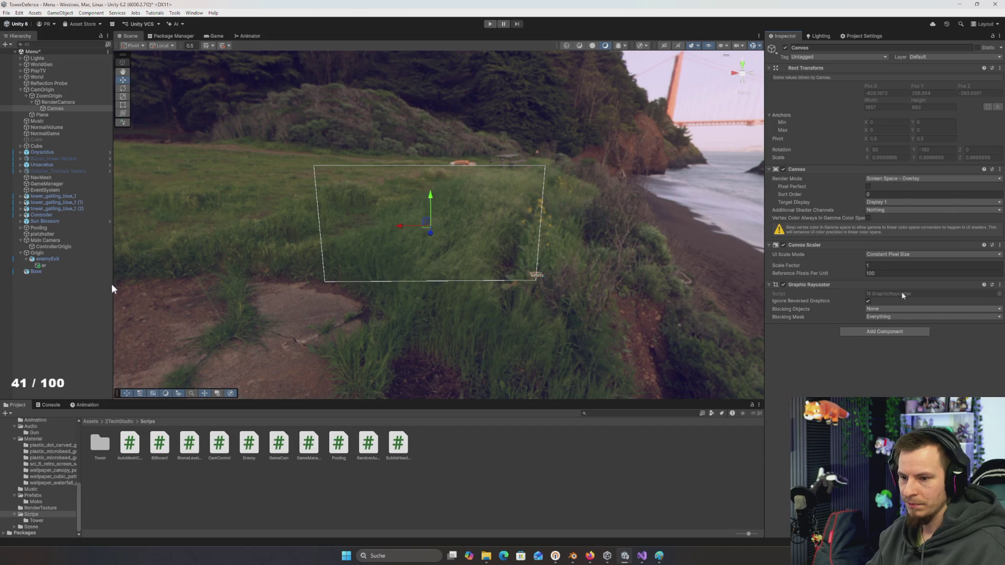
{"action": "left_click", "coordinate": [892, 318]}
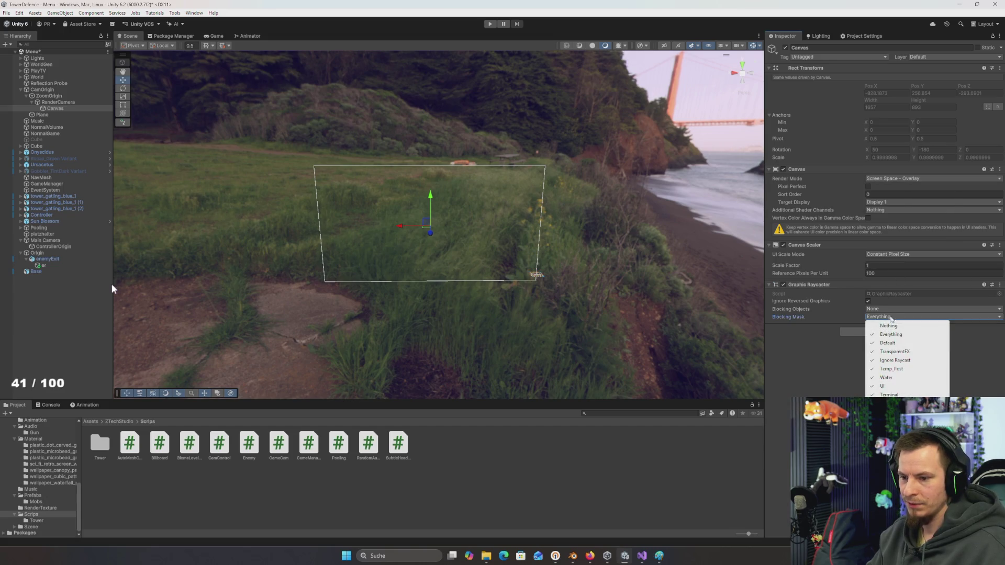
{"action": "left_click", "coordinate": [858, 268]}
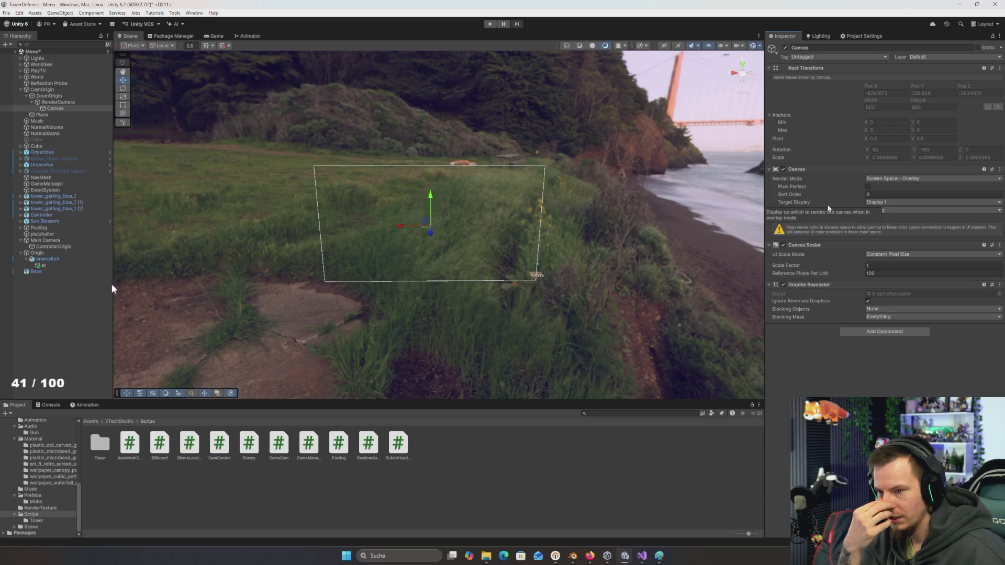
Switch the Canvas Render Mode to Screen Space - Camera, then to World Space
{"action": "left_click", "coordinate": [890, 177]}
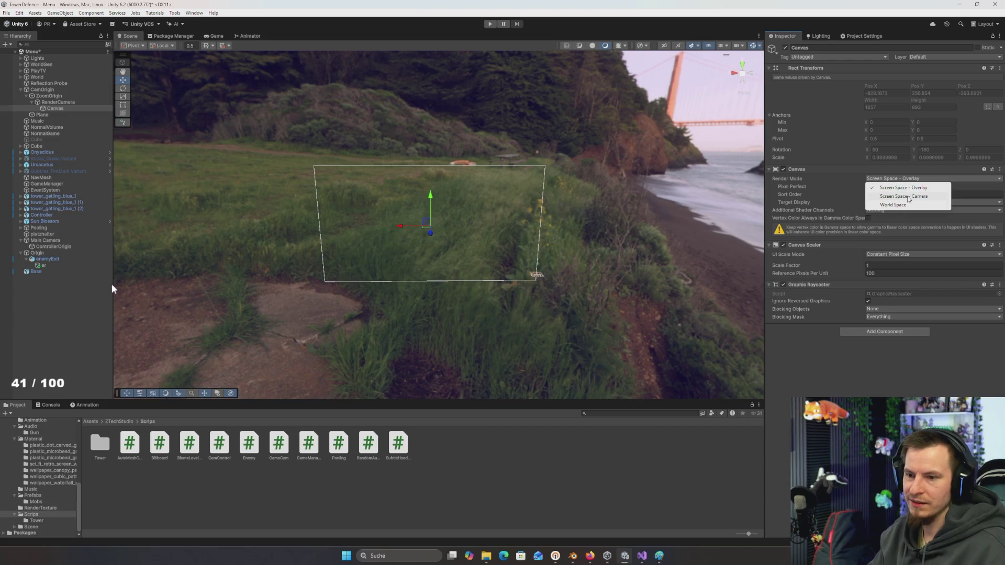
{"action": "left_click", "coordinate": [909, 197]}
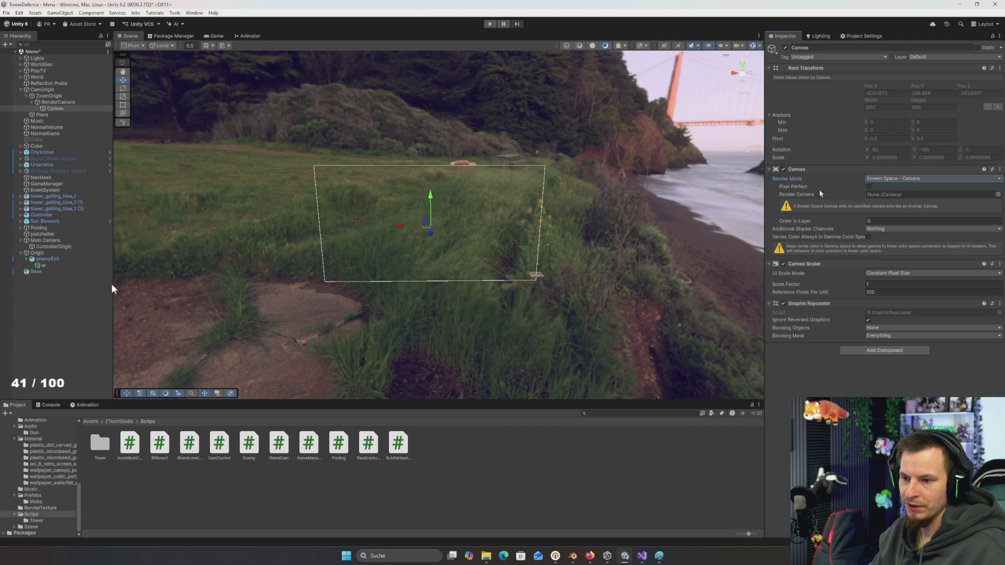
{"action": "left_click", "coordinate": [883, 178]}
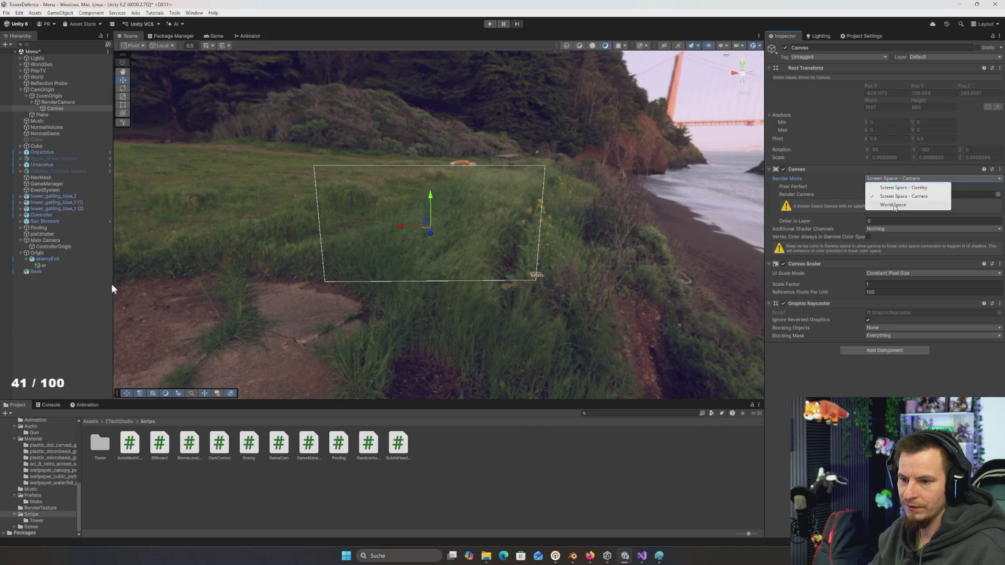
{"action": "left_click", "coordinate": [894, 206]}
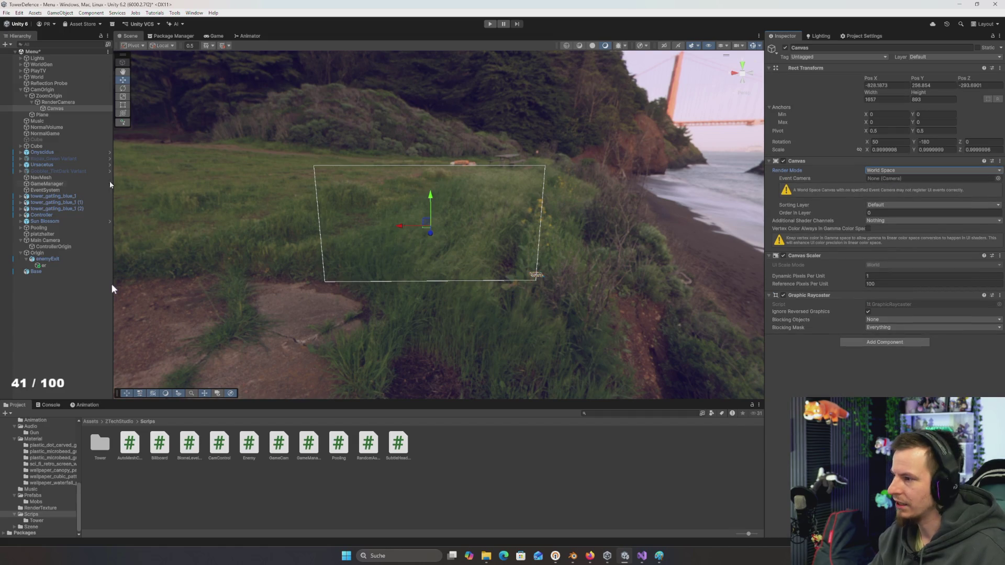
{"action": "left_click_drag", "start_coordinate": [332, 206], "coordinate": [307, 214]}
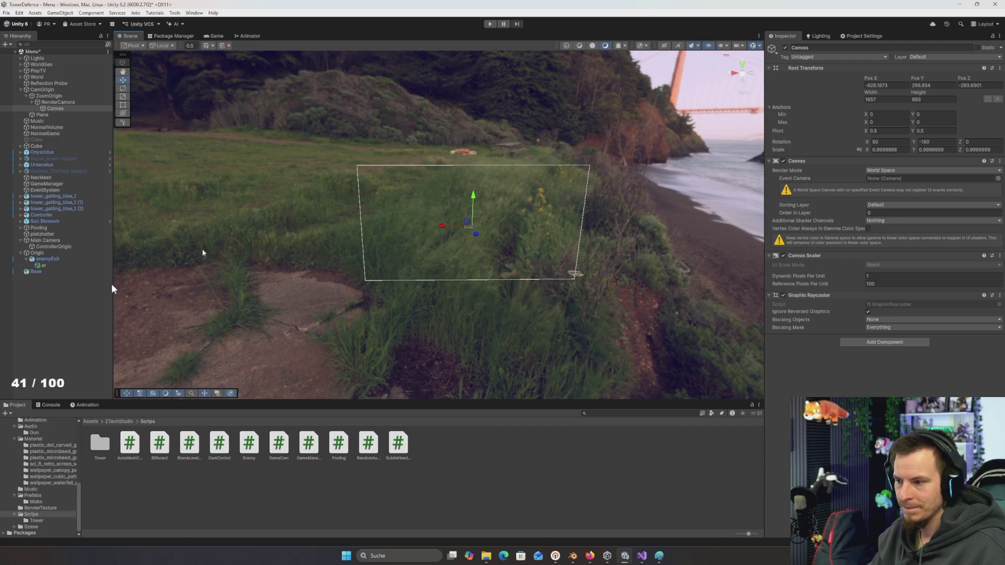
Add a UI Image as a child of the Canvas
{"action": "right_click", "coordinate": [61, 108]}
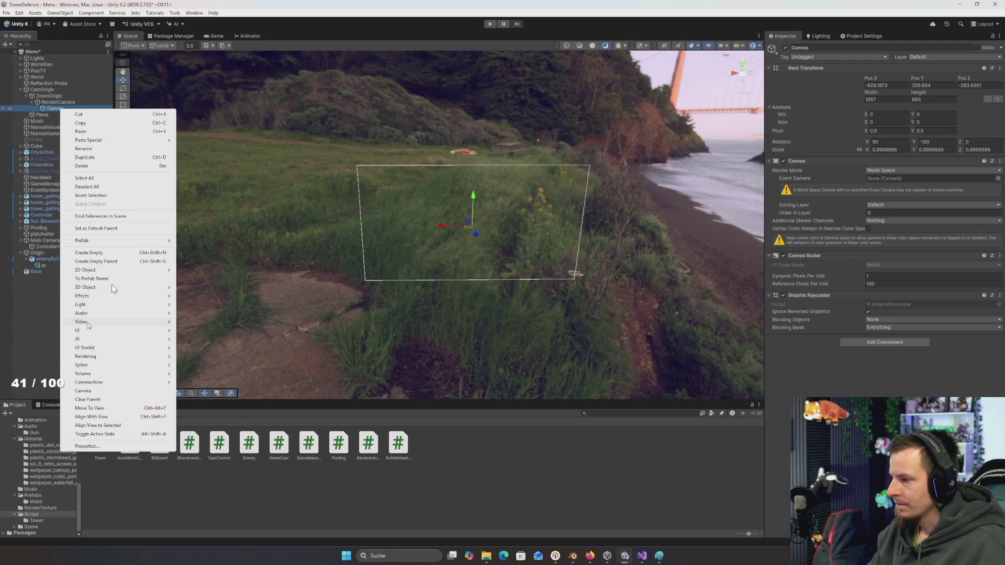
{"action": "mouse_move", "coordinate": [78, 331]}
{"action": "left_click", "coordinate": [191, 332]}
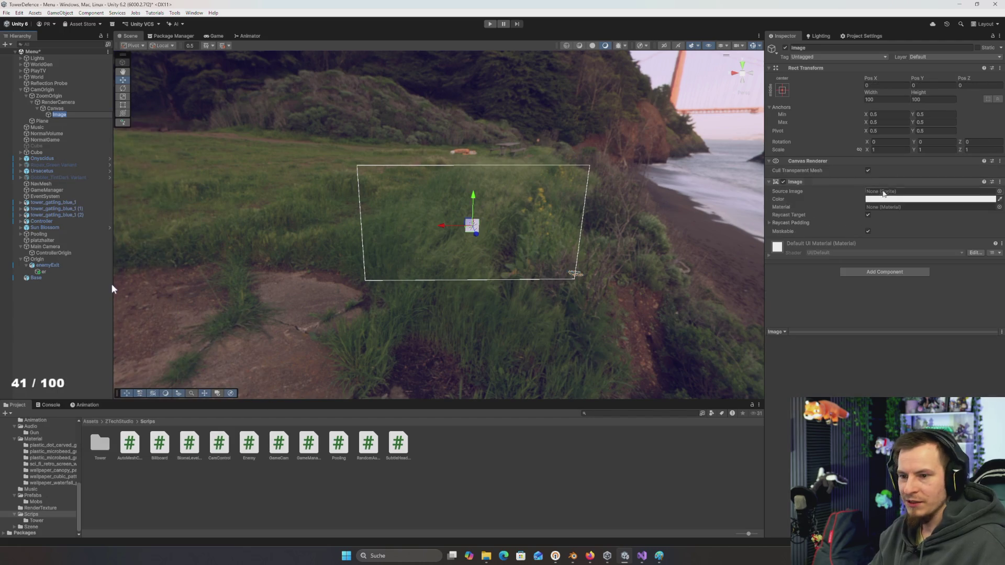
Give the Image stretch-stretch anchors with zero offsets so it fills the Canvas
{"action": "left_click", "coordinate": [782, 90]}
{"action": "left_click", "coordinate": [867, 207]}
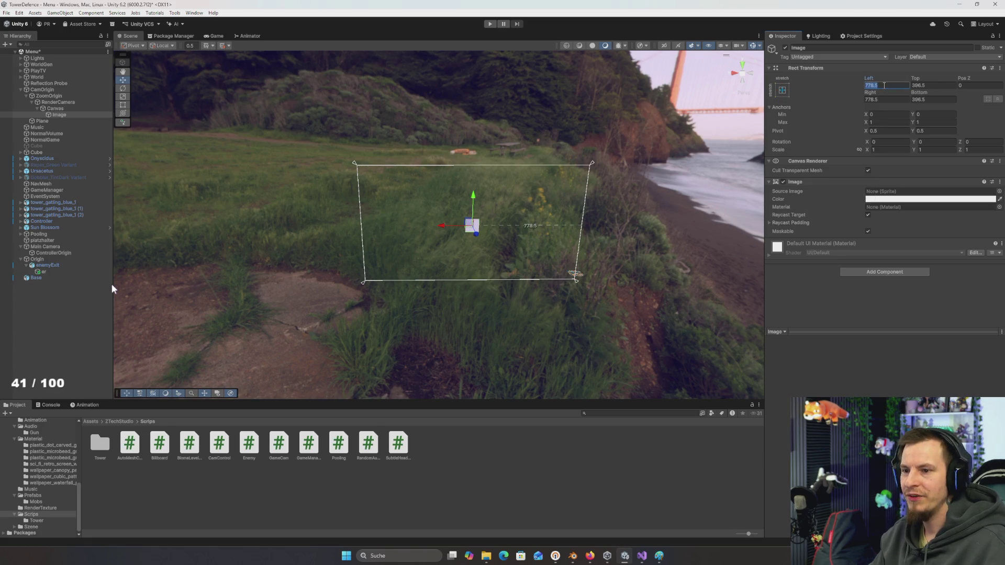
{"action": "type", "text": "0"}
{"action": "key", "text": "Tab"}
{"action": "type", "text": "0"}
{"action": "key", "text": "Tab"}
{"action": "type", "text": "0"}
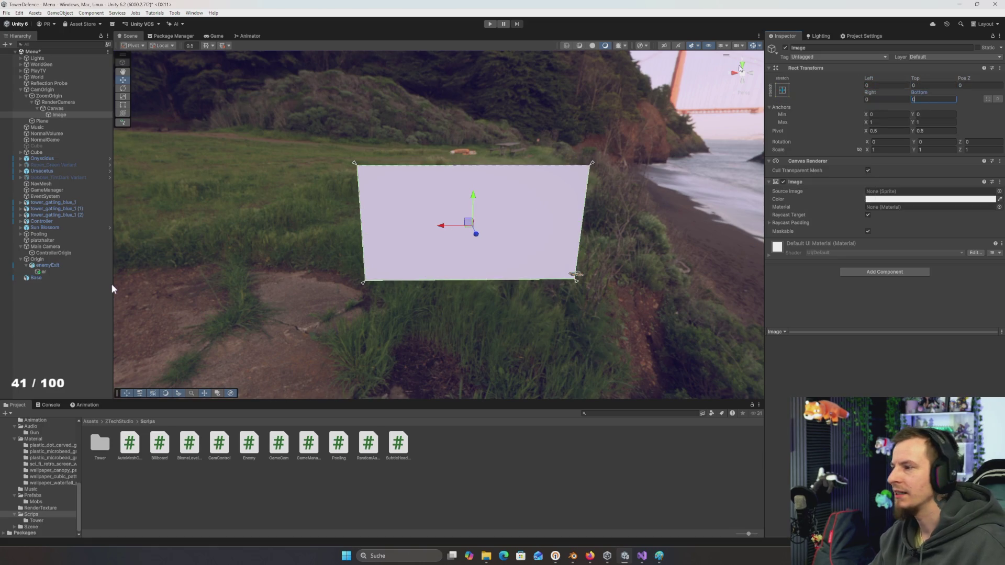
{"action": "left_click", "coordinate": [56, 108]}
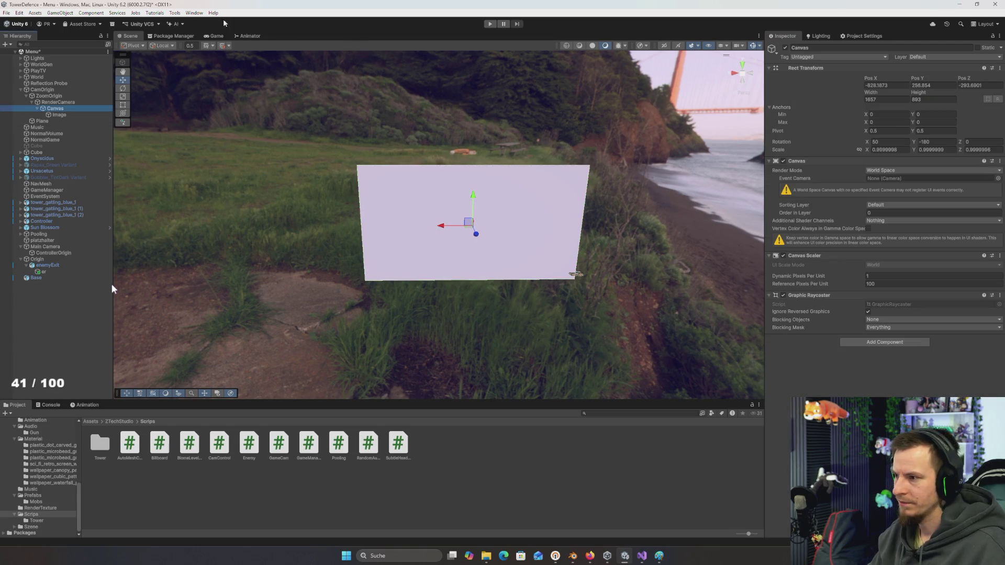
{"action": "left_click", "coordinate": [215, 36]}
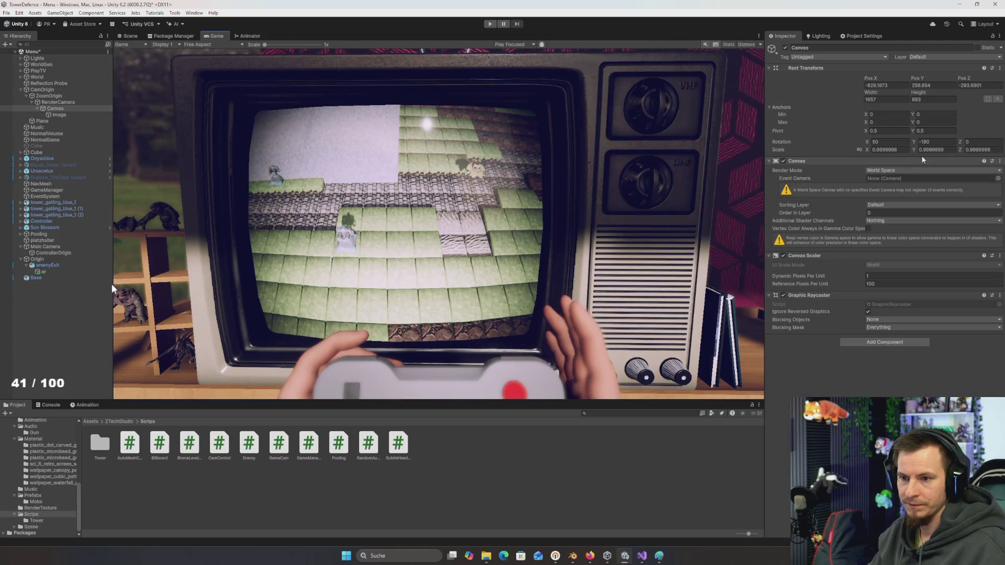
Set the Canvas scale to 0.1 on every axis
{"action": "left_click", "coordinate": [905, 151]}
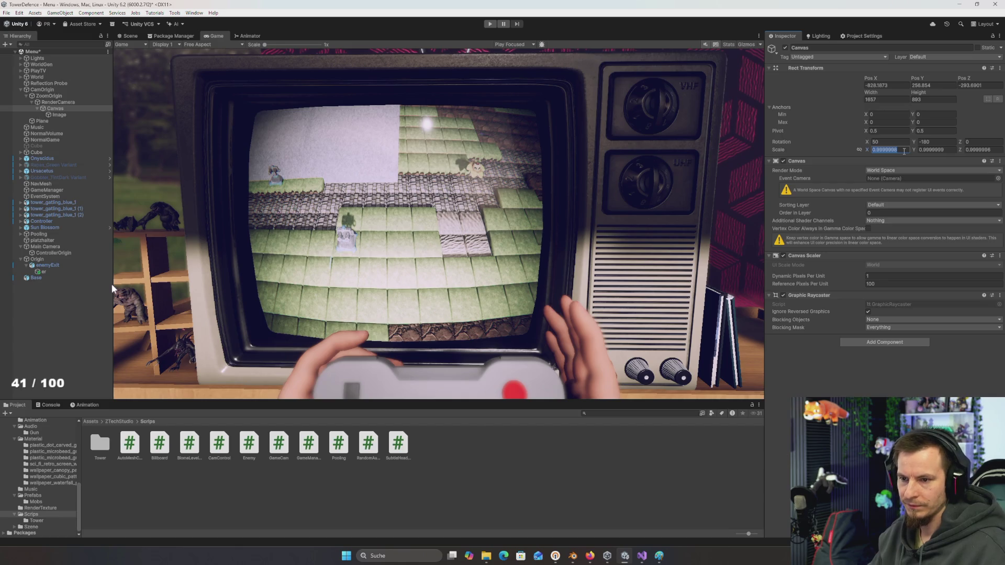
{"action": "type", "text": "1"}
{"action": "key", "text": "Tab"}
{"action": "type", "text": "1"}
{"action": "key", "text": "Tab"}
{"action": "type", "text": "1"}
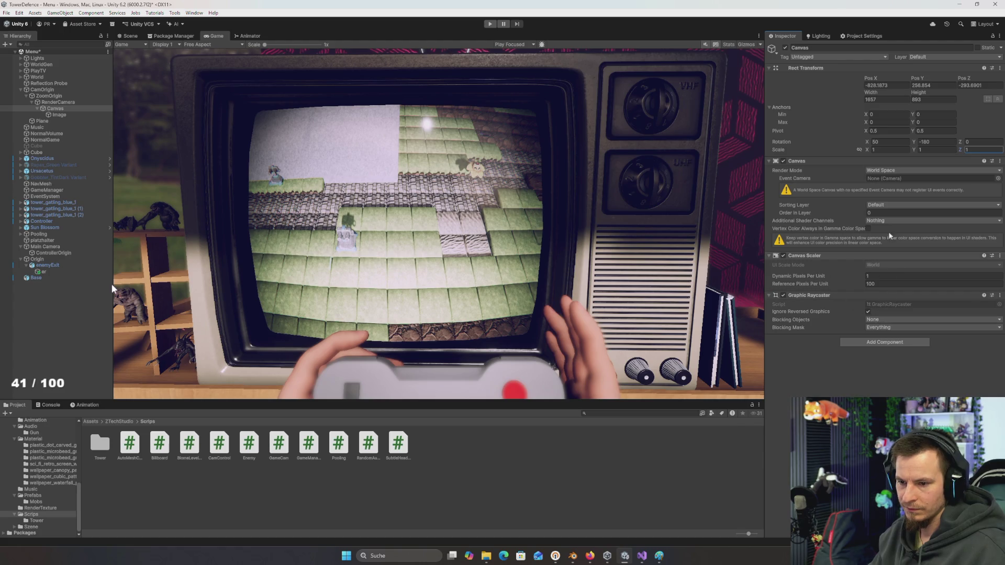
{"action": "left_click", "coordinate": [891, 150]}
{"action": "type", "text": "0.1"}
{"action": "key", "text": "Tab"}
{"action": "key", "text": "Tab"}
{"action": "type", "text": "0.1"}
Set the Canvas position to 0, 0, 0 and its width and height to 100
{"action": "left_click", "coordinate": [897, 86]}
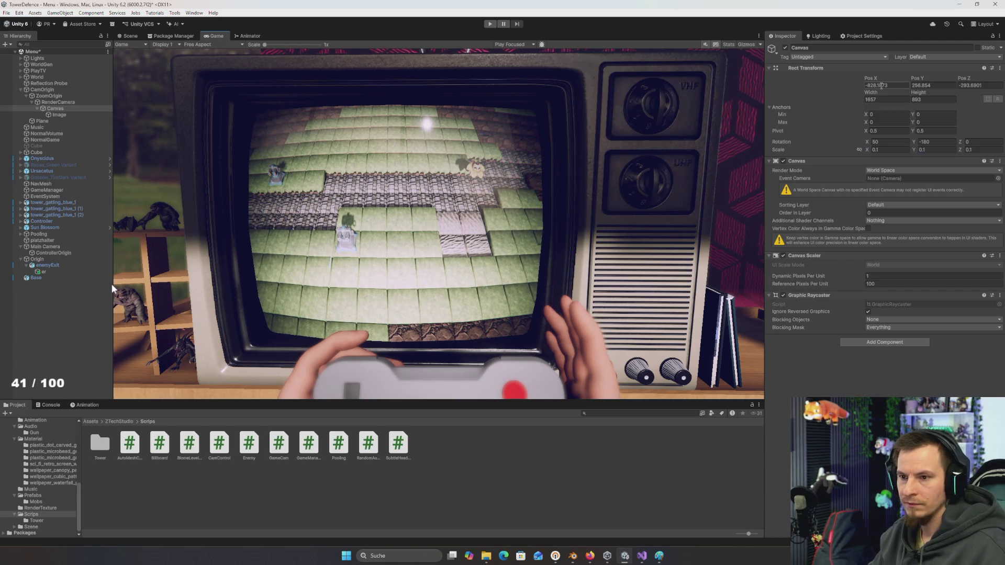
{"action": "type", "text": "0"}
{"action": "key", "text": "Tab"}
{"action": "type", "text": "0"}
{"action": "key", "text": "Tab"}
{"action": "type", "text": "0"}
{"action": "key", "text": "Tab"}
{"action": "key", "text": "Tab"}
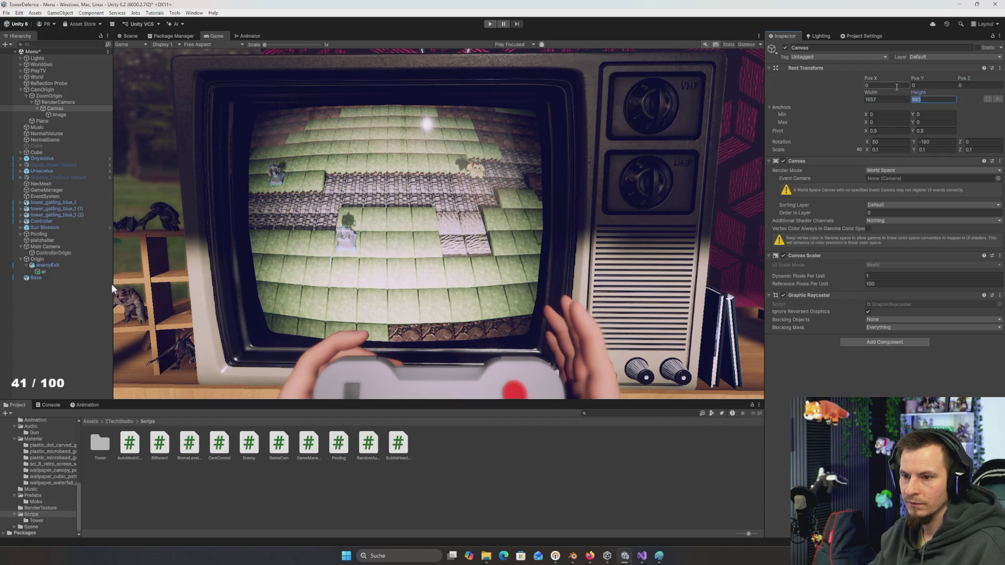
{"action": "key", "text": "shift+Tab"}
{"action": "key", "text": "Tab"}
{"action": "type", "text": "100"}
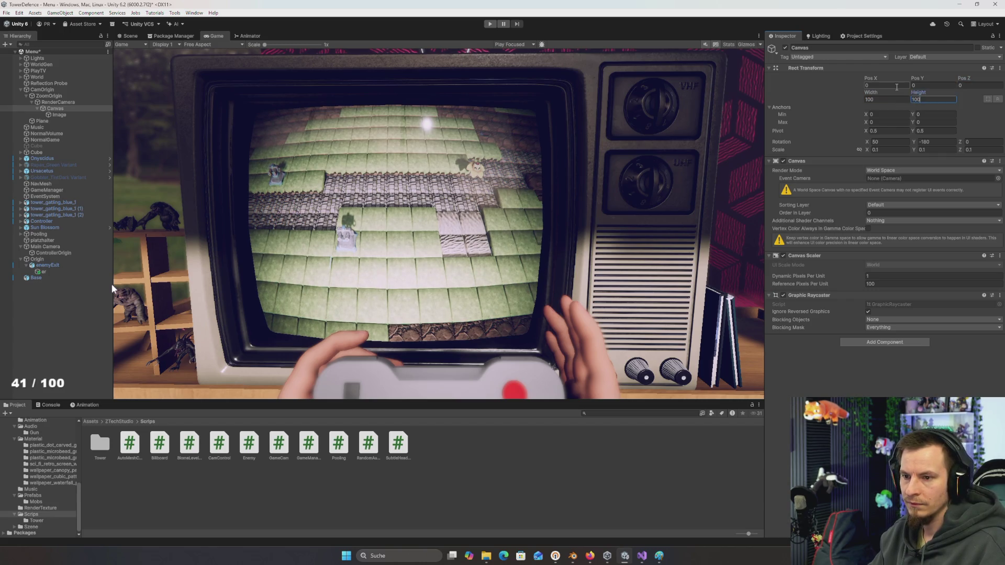
{"action": "key", "text": "Return"}
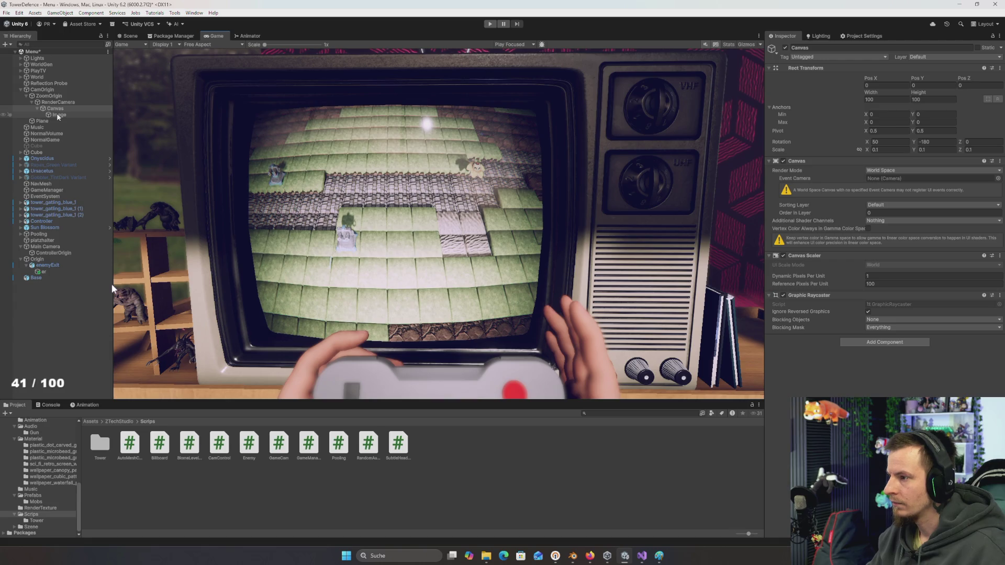
Select the Image and check the white image plane in the Scene and Game views
{"action": "left_click", "coordinate": [57, 114]}
{"action": "left_click", "coordinate": [128, 35]}
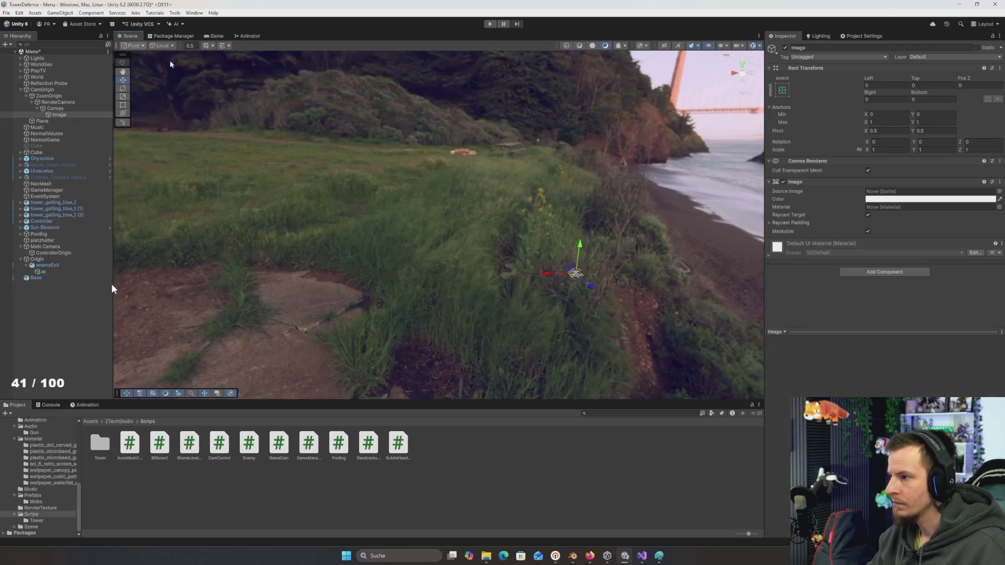
{"action": "mouse_move", "coordinate": [401, 149]}
{"action": "left_mouse_down"}
{"action": "mouse_move", "coordinate": [419, 196]}
{"action": "mouse_move", "coordinate": [570, 268]}
{"action": "mouse_move", "coordinate": [586, 260]}
{"action": "mouse_move", "coordinate": [559, 257]}
{"action": "left_mouse_up"}
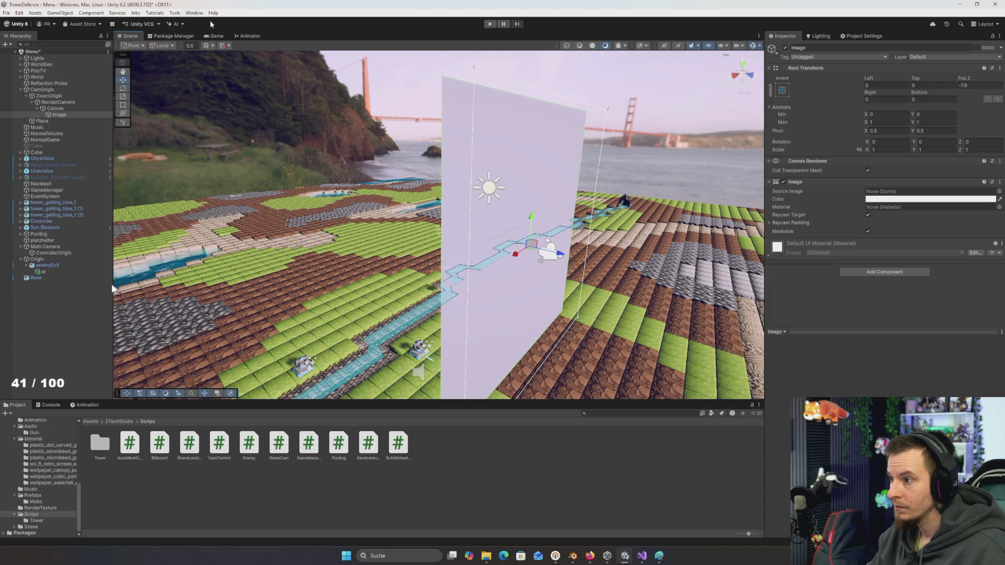
{"action": "left_click", "coordinate": [217, 35]}
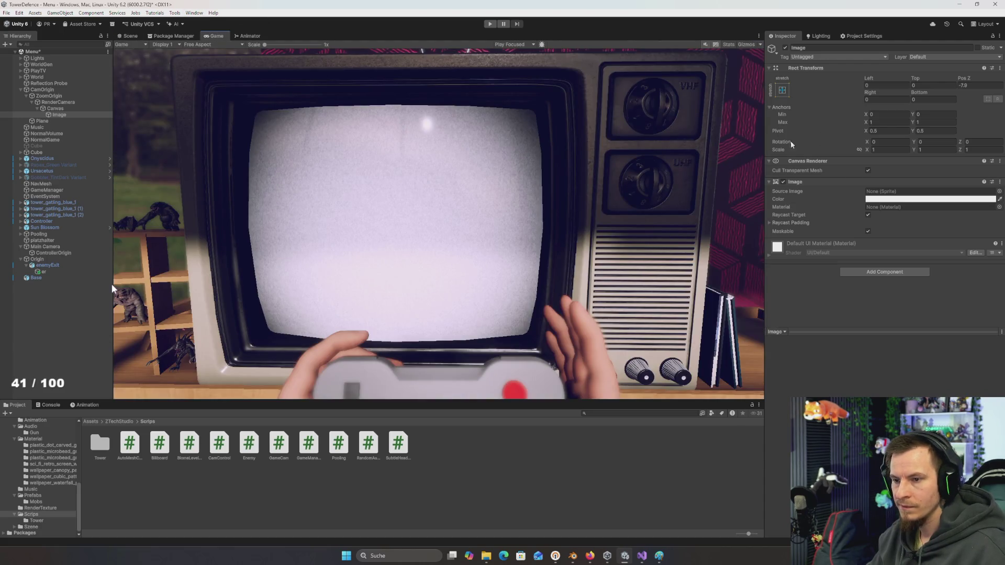
{"action": "left_click", "coordinate": [898, 150]}
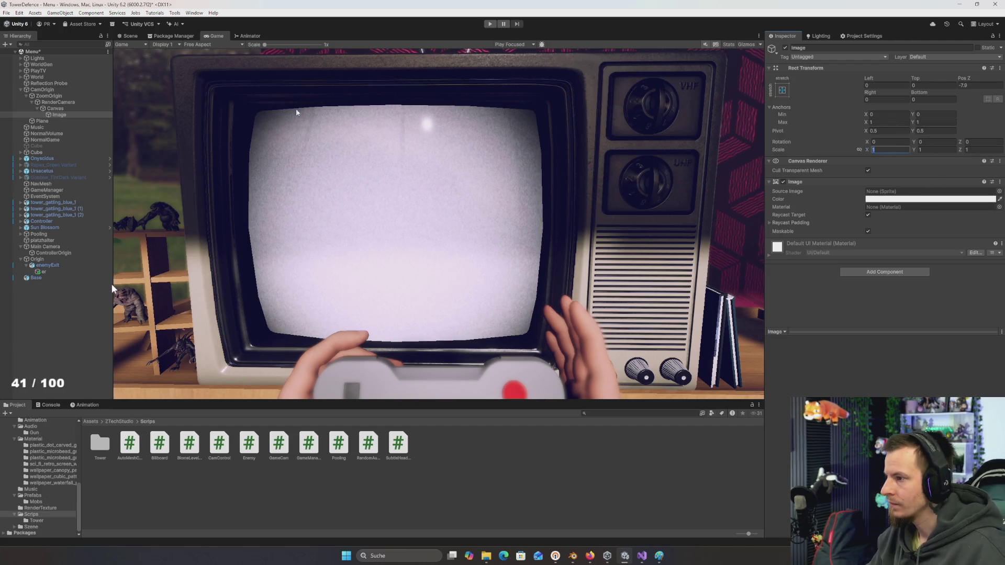
Set the Canvas scale to 0.01 on X, Y and Z
{"action": "left_click", "coordinate": [55, 109]}
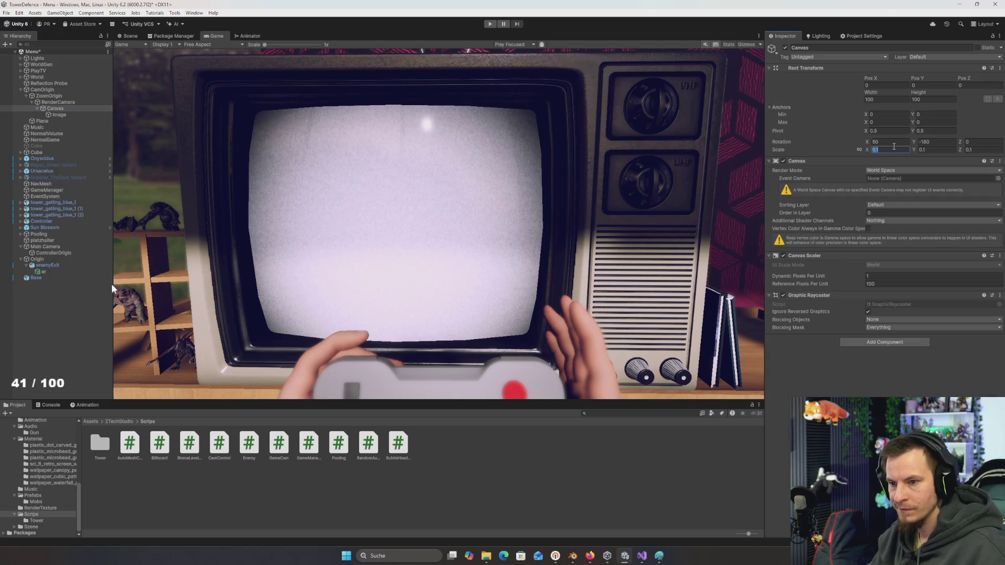
{"action": "type", "text": ".01"}
{"action": "key", "text": "Tab"}
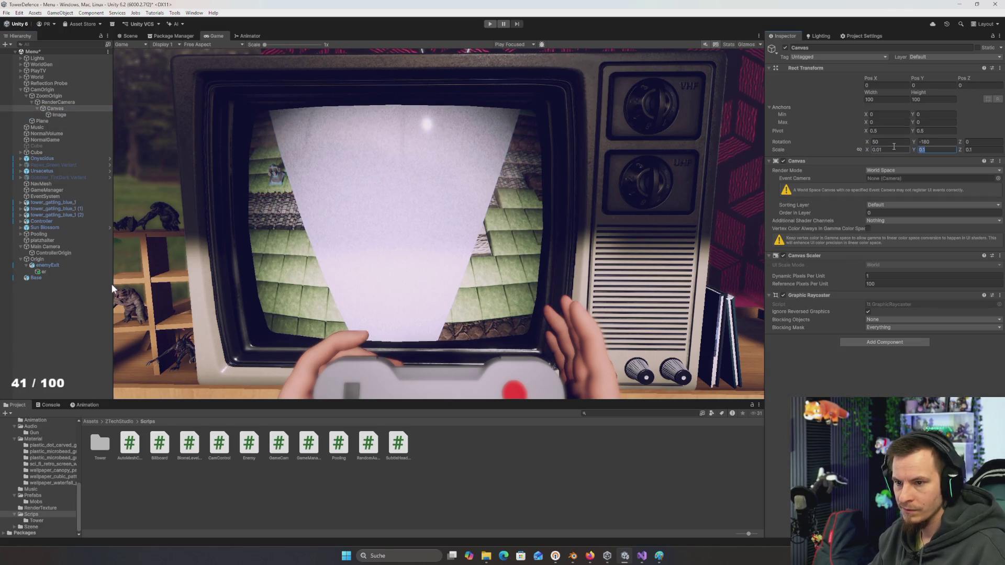
{"action": "type", "text": ".01"}
{"action": "key", "text": "Tab"}
{"action": "type", "text": ".01"}
{"action": "left_click", "coordinate": [57, 108]}
Set the Canvas X and Y rotation to 0 and orbit the Scene view around it
{"action": "left_click", "coordinate": [890, 142]}
{"action": "type", "text": "0"}
{"action": "key", "text": "Tab"}
{"action": "type", "text": "0"}
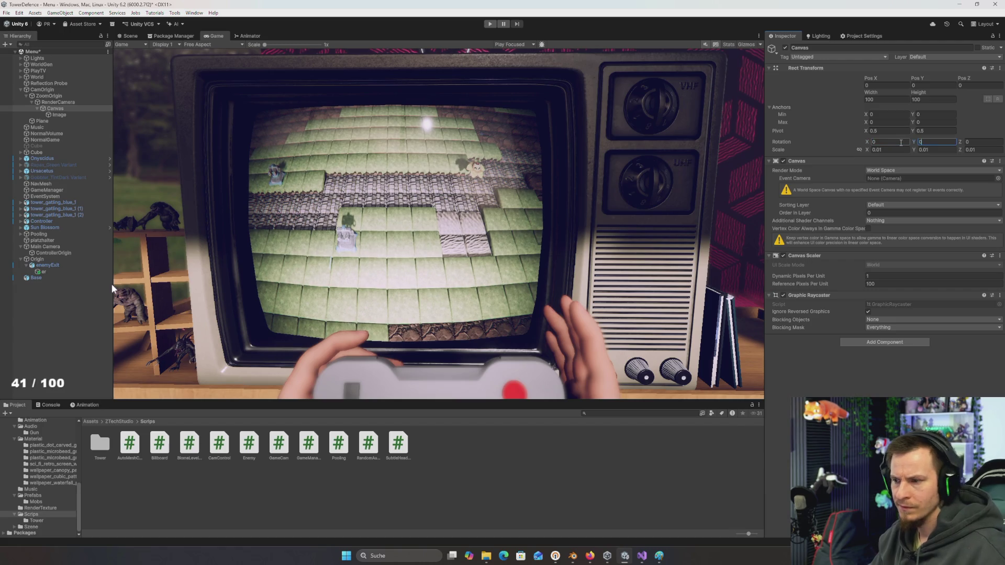
{"action": "left_click", "coordinate": [462, 191]}
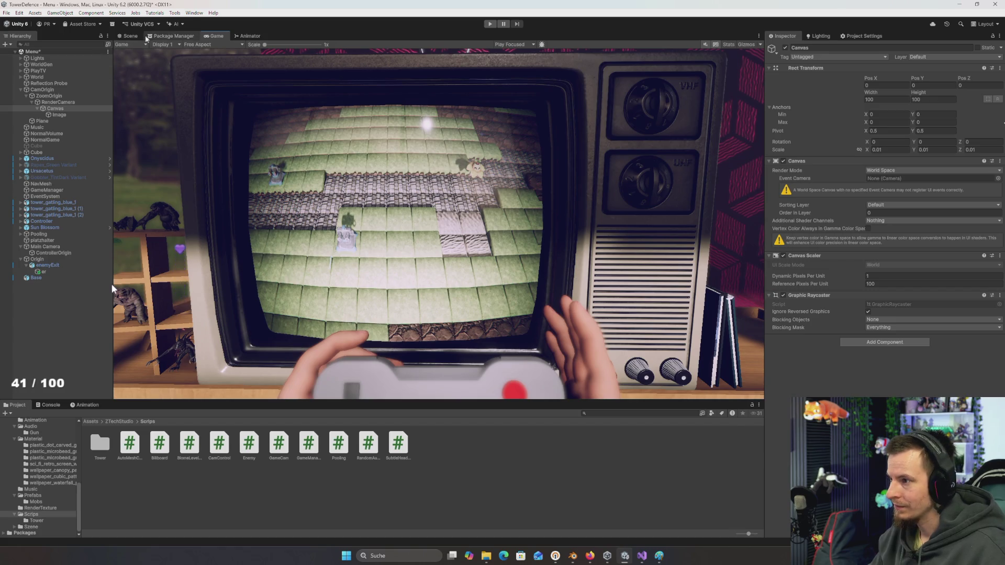
{"action": "left_click", "coordinate": [131, 36]}
{"action": "left_click_drag", "start_coordinate": [386, 194], "coordinate": [576, 138]}
Zero the Image's Z position, then try Canvas Z positions of 1.2, 1.5 and 1
{"action": "left_click", "coordinate": [57, 114]}
{"action": "left_click", "coordinate": [979, 85]}
{"action": "type", "text": "0"}
{"action": "left_click", "coordinate": [54, 108]}
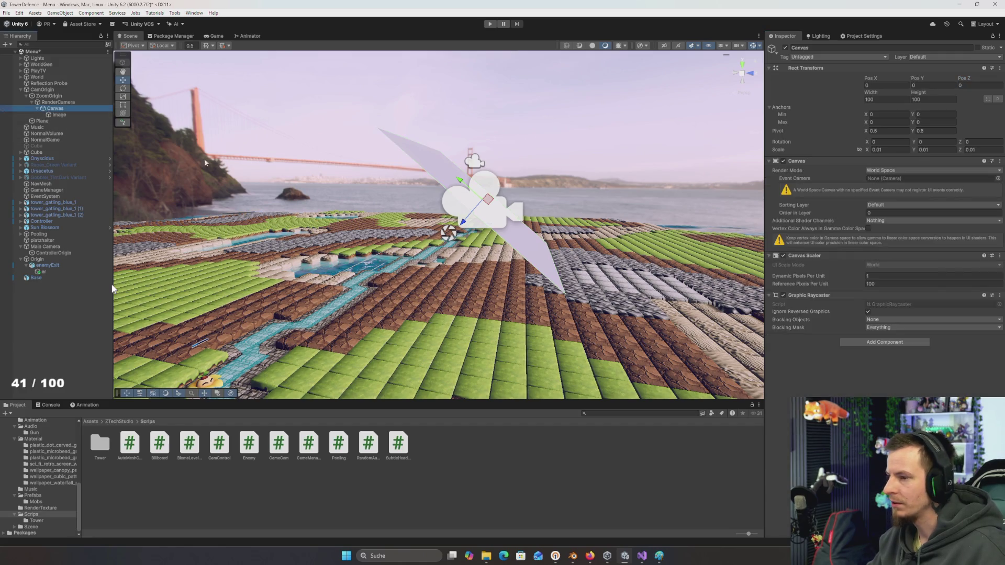
{"action": "left_click_drag", "start_coordinate": [445, 244], "coordinate": [439, 246]}
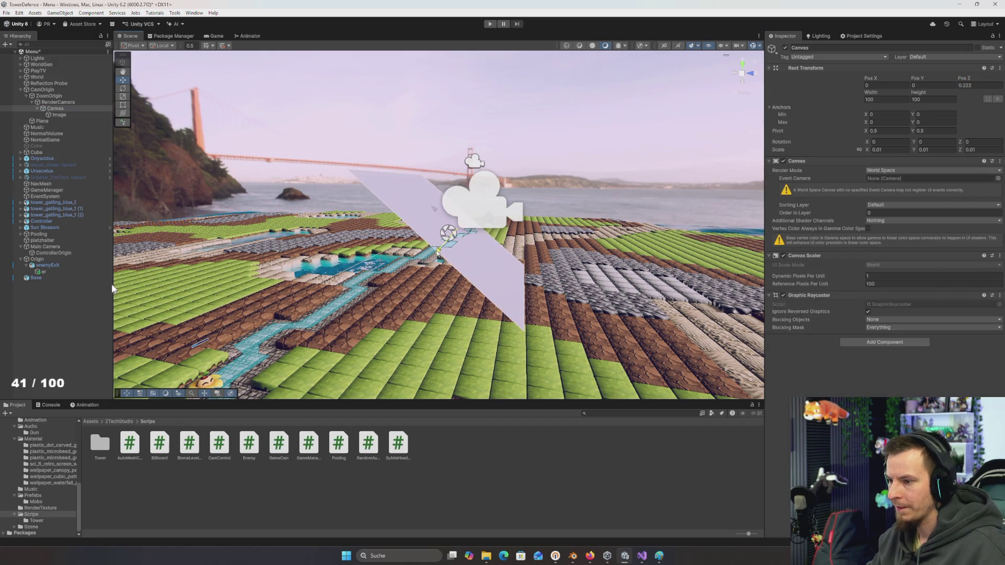
{"action": "left_click", "coordinate": [217, 35]}
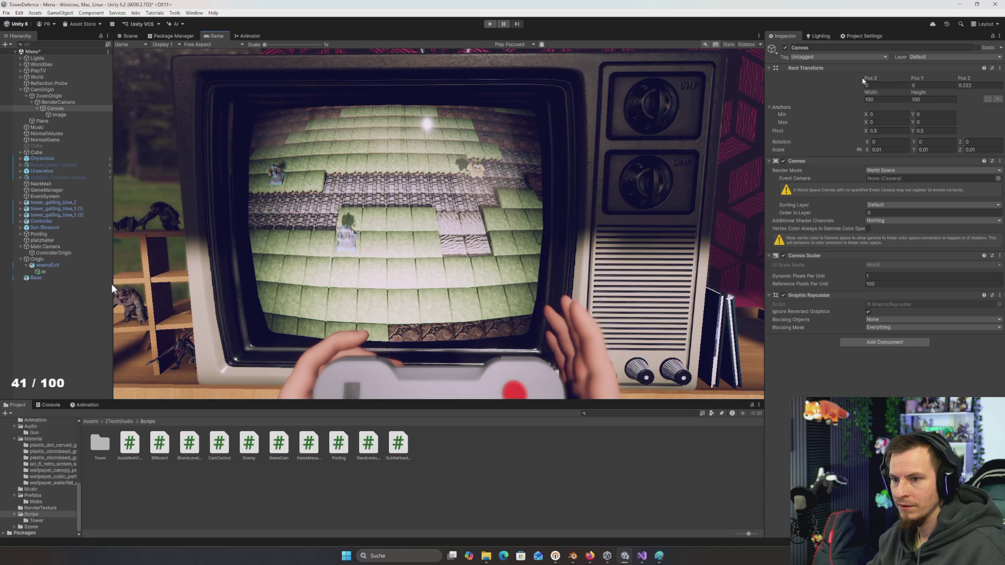
{"action": "left_click", "coordinate": [992, 85]}
{"action": "type", "text": "1"}
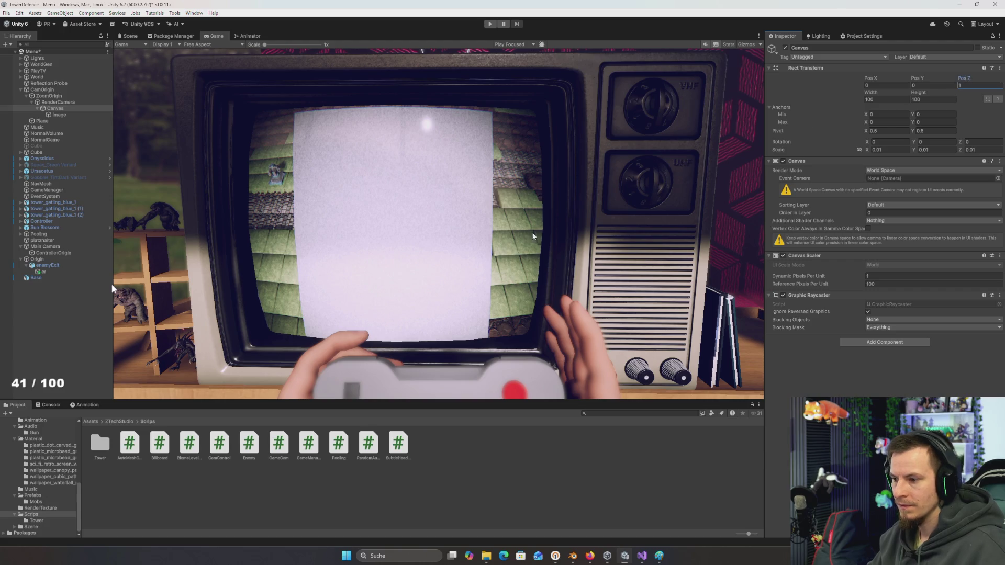
{"action": "type", "text": ".2"}
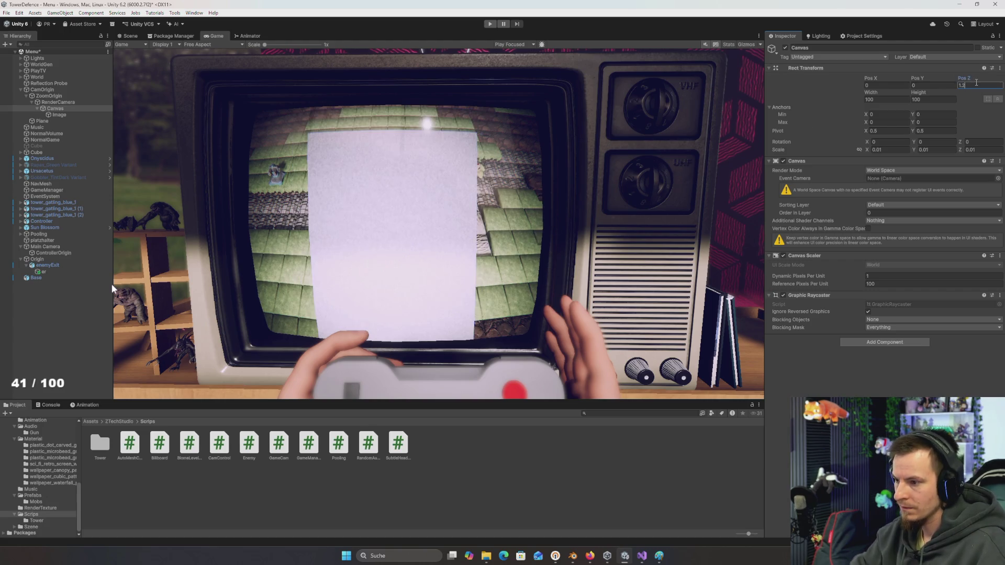
{"action": "key", "text": "BackSpace"}
{"action": "type", "text": "5"}
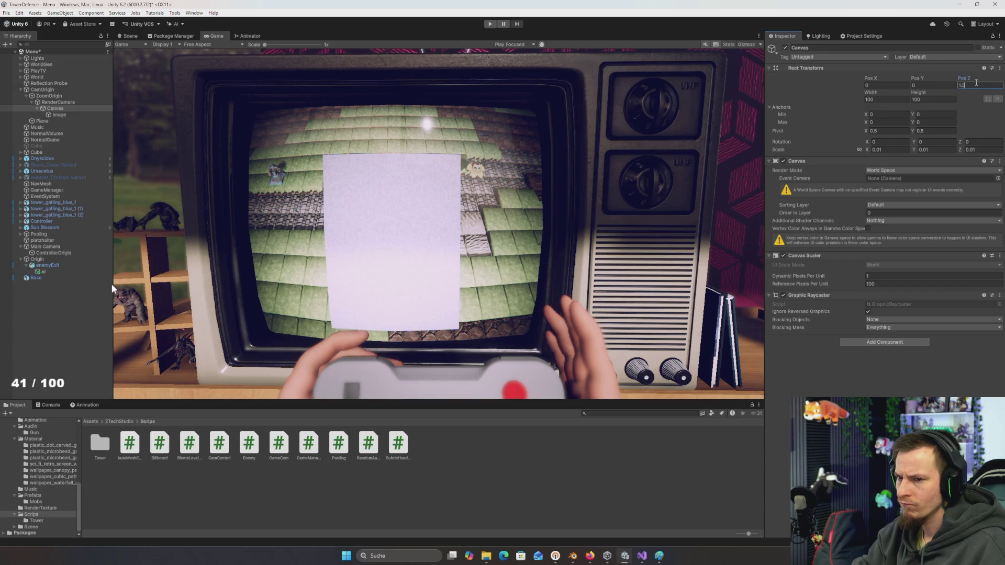
{"action": "key", "text": "BackSpace"}
{"action": "key", "text": "BackSpace"}
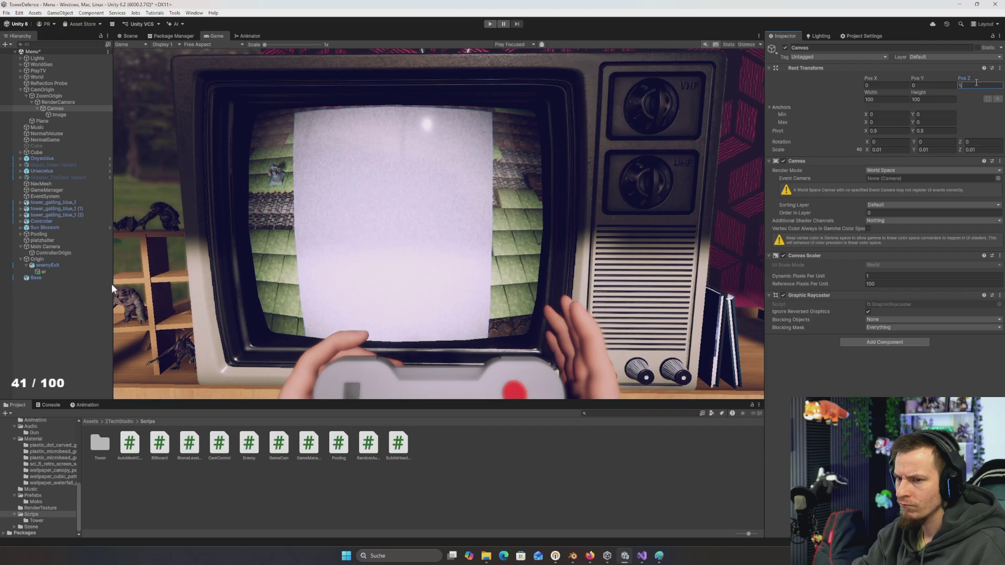
Try Canvas Pos Y values of 1 and 2, then set Canvas Pos Z to 1.1
{"action": "left_click", "coordinate": [924, 85]}
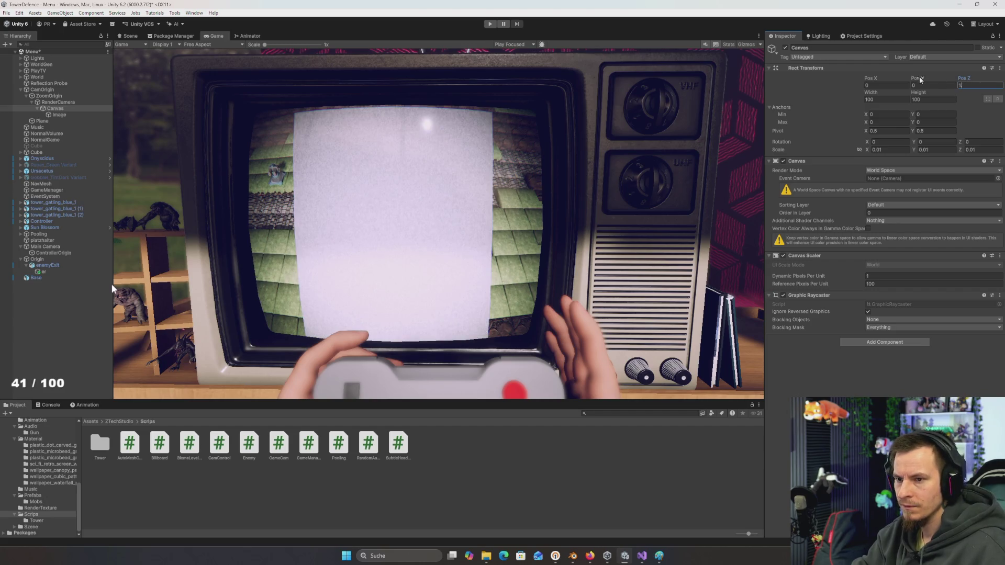
{"action": "type", "text": "1"}
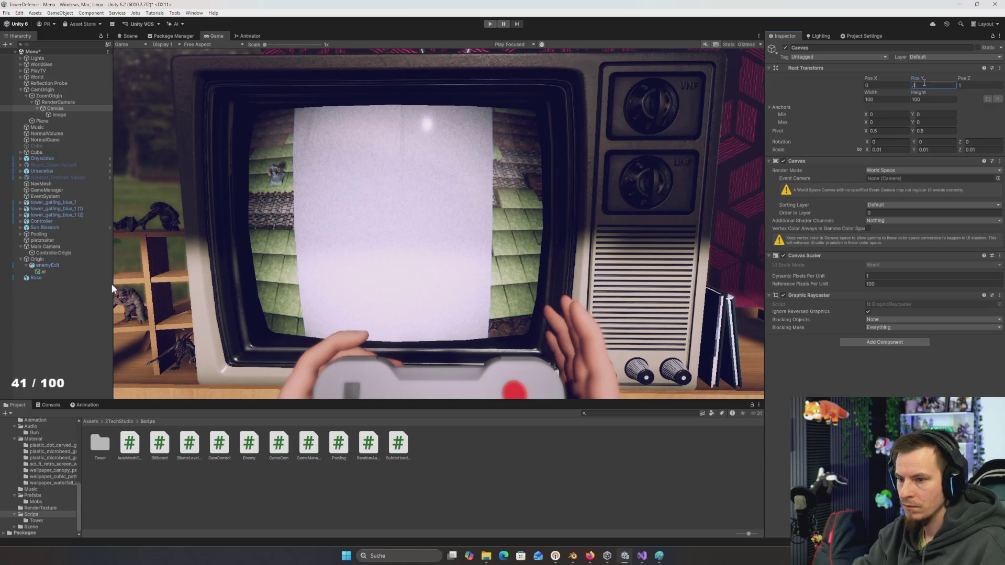
{"action": "key", "text": "BackSpace"}
{"action": "type", "text": "2"}
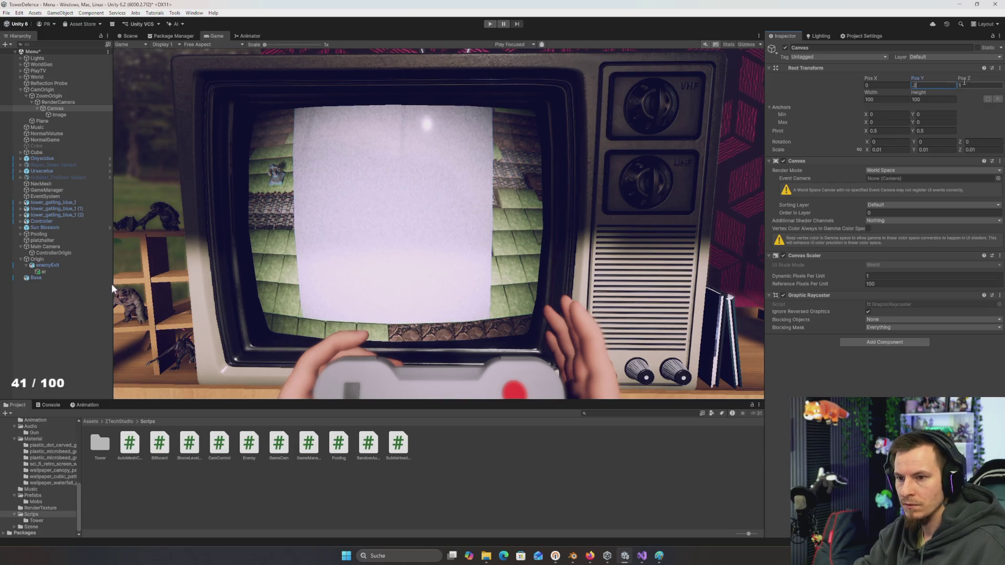
{"action": "key", "text": "BackSpace"}
{"action": "type", "text": "1"}
{"action": "left_click", "coordinate": [979, 84]}
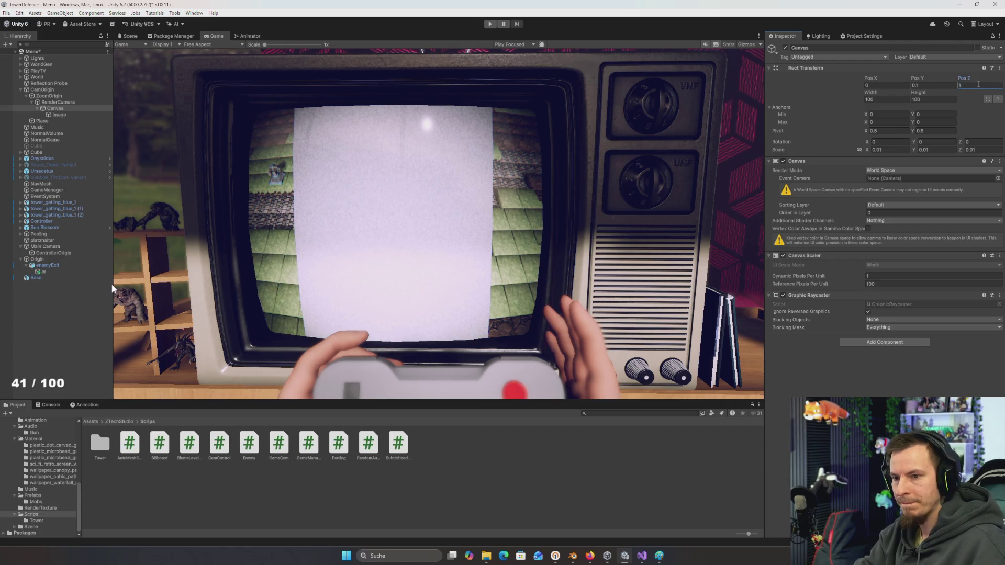
{"action": "type", "text": ".1"}
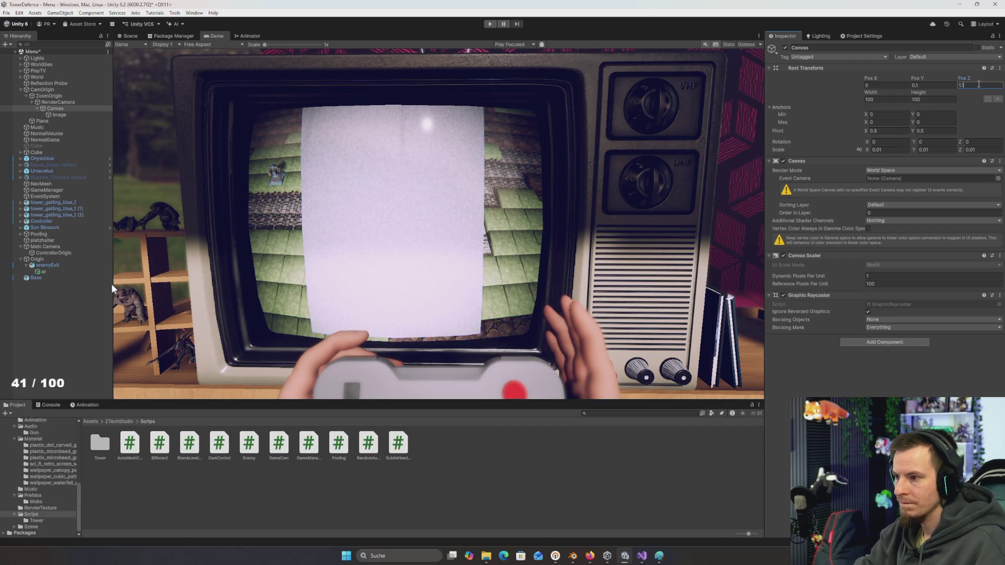
{"action": "key", "text": "BackSpace"}
{"action": "type", "text": "2"}
{"action": "key", "text": "BackSpace"}
{"action": "type", "text": "1"}
Fine-tune Canvas Pos Y through 0.05, 0.07 and 0.09, settling on 0.08
{"action": "left_click", "coordinate": [932, 85]}
{"action": "type", "text": "0.05"}
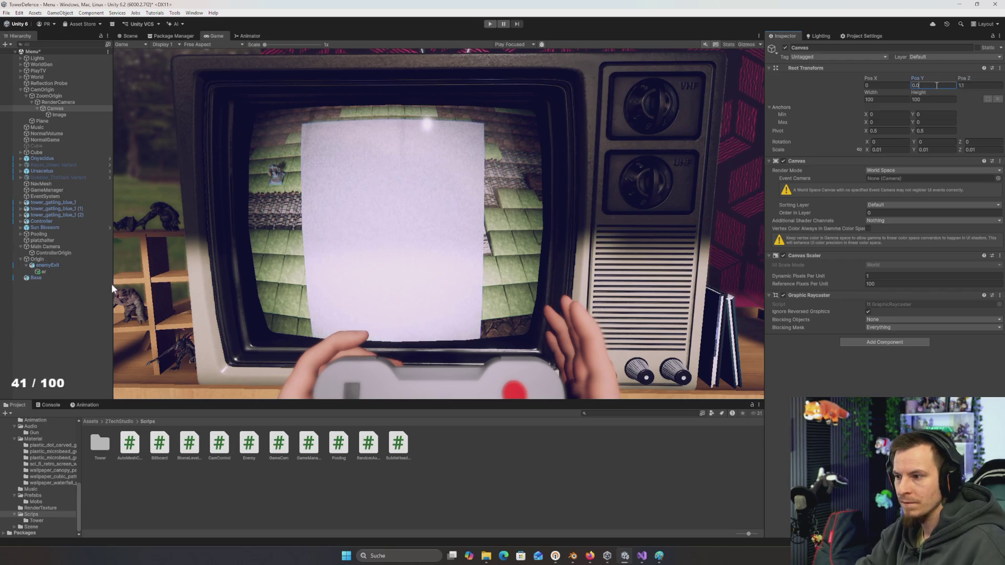
{"action": "key", "text": "BackSpace"}
{"action": "type", "text": "7"}
{"action": "key", "text": "BackSpace"}
{"action": "type", "text": "9"}
{"action": "key", "text": "BackSpace"}
{"action": "type", "text": "8"}
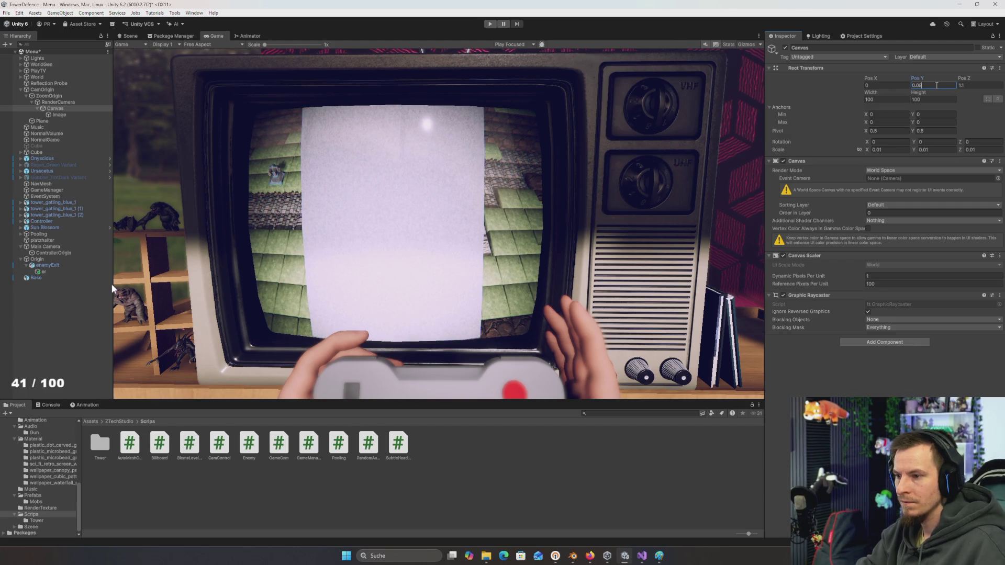
{"action": "left_click", "coordinate": [899, 84]}
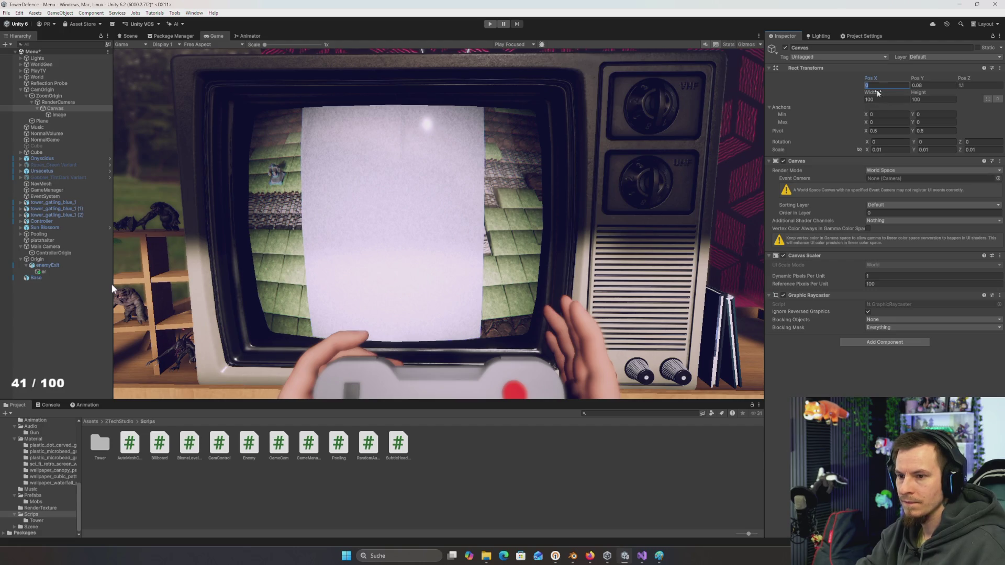
Try Canvas widths of 110, 120, 100, 80, 200, 180, 160, 165 and 167, settling on 170
{"action": "left_click_drag", "start_coordinate": [873, 92], "coordinate": [886, 93]}
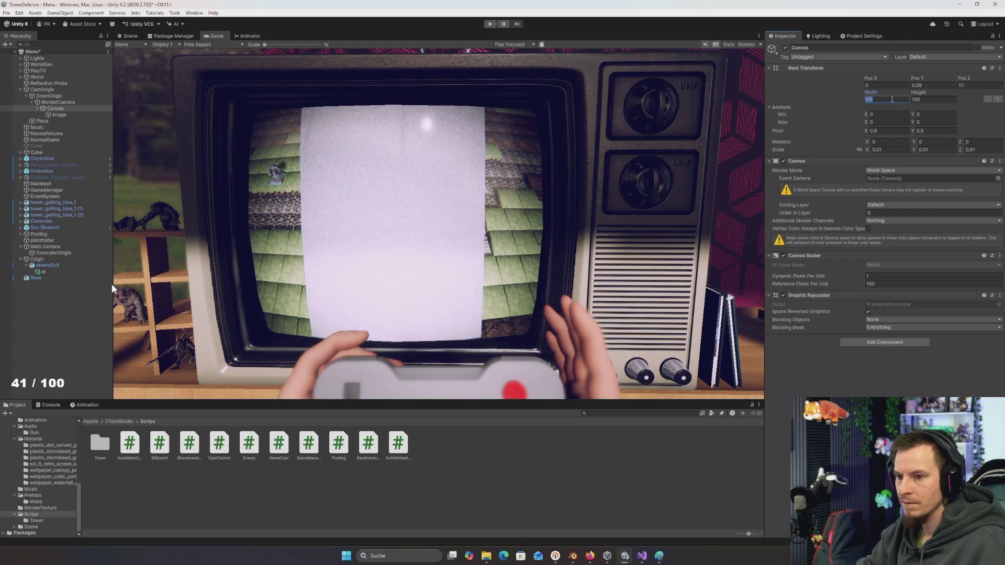
{"action": "key", "text": "BackSpace"}
{"action": "key", "text": "BackSpace"}
{"action": "key", "text": "BackSpace"}
{"action": "type", "text": "110"}
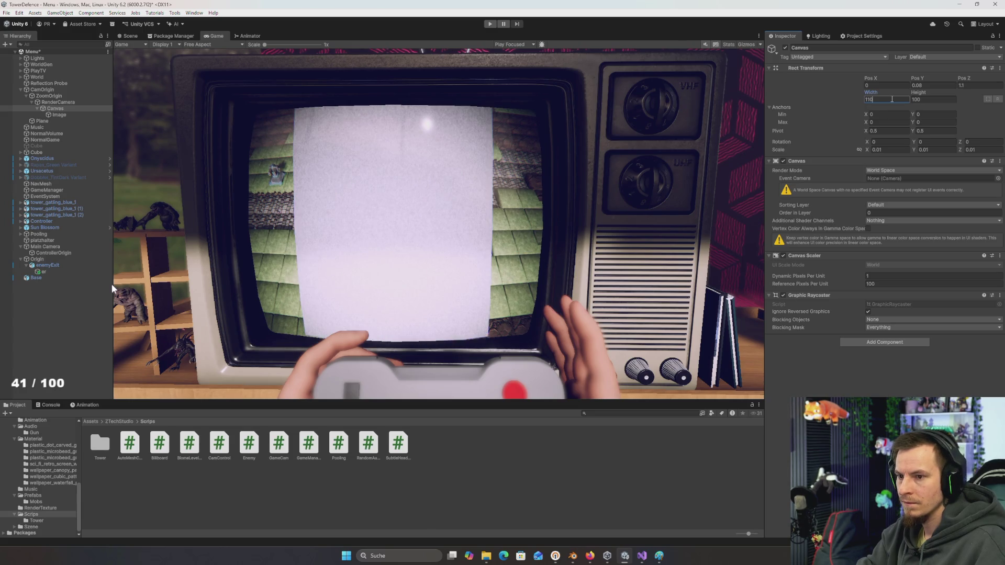
{"action": "key", "text": "BackSpace"}
{"action": "key", "text": "BackSpace"}
{"action": "type", "text": "20"}
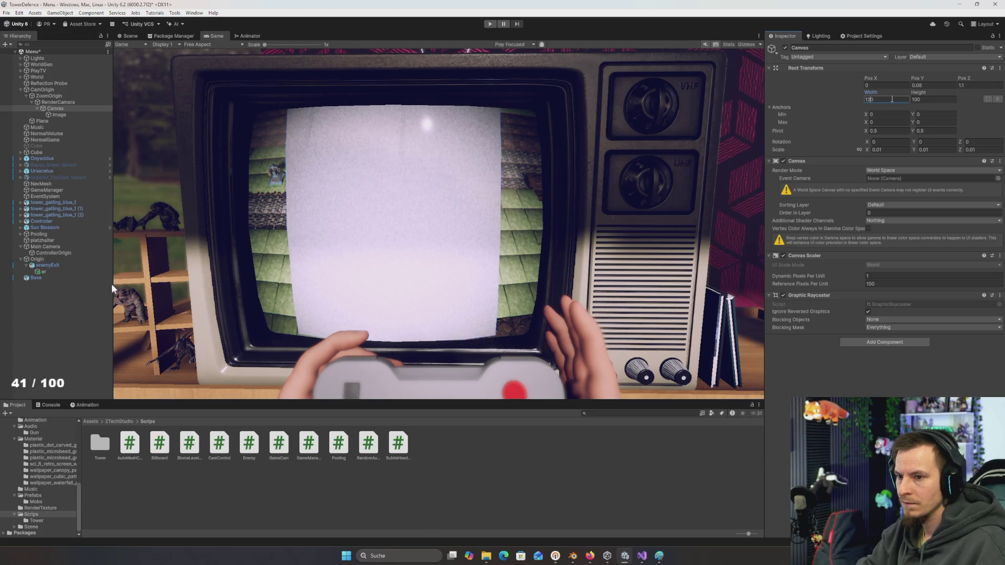
{"action": "key", "text": "BackSpace"}
{"action": "key", "text": "BackSpace"}
{"action": "type", "text": "00"}
{"action": "key", "text": "BackSpace"}
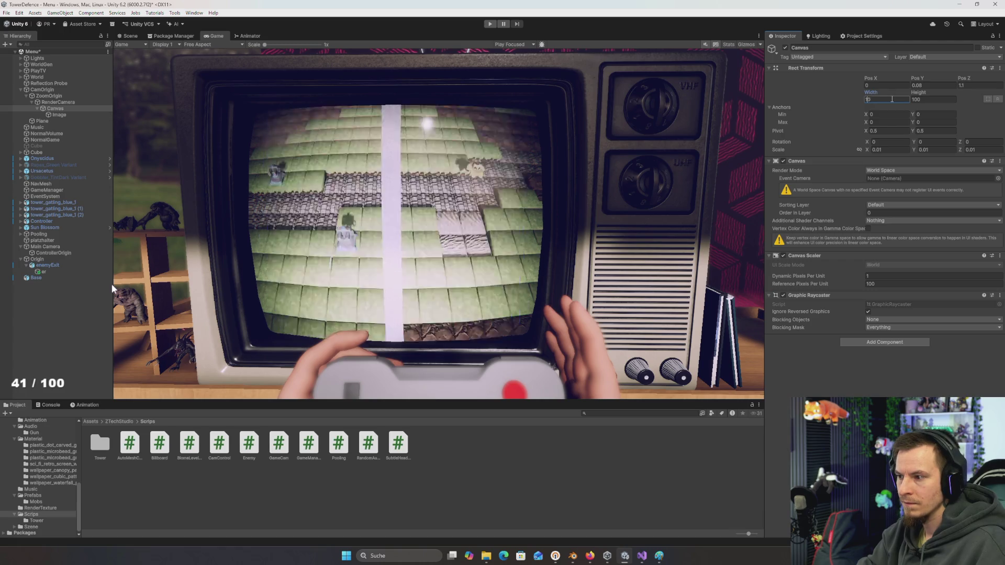
{"action": "type", "text": "80"}
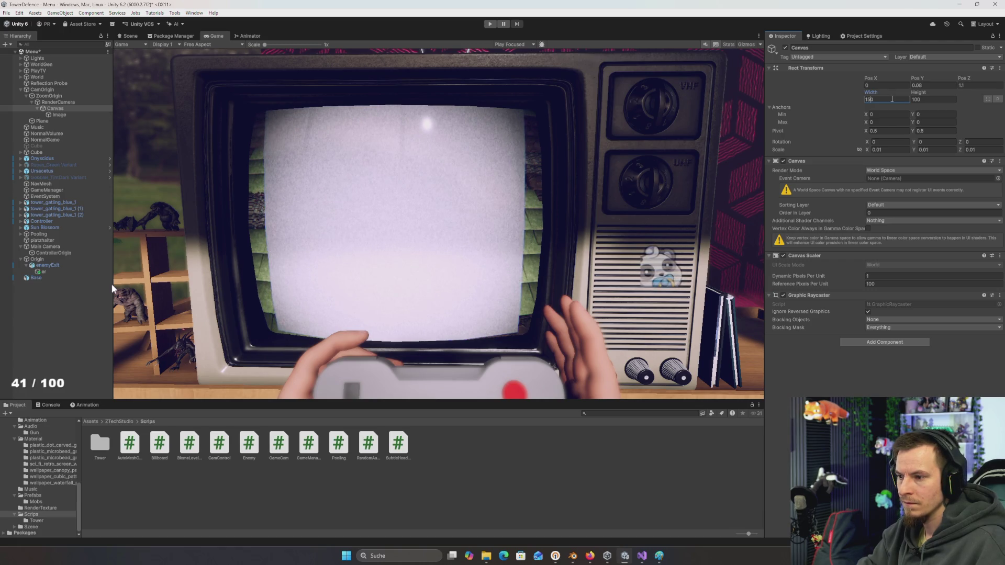
{"action": "key", "text": "BackSpace"}
{"action": "key", "text": "BackSpace"}
{"action": "key", "text": "BackSpace"}
{"action": "type", "text": "200"}
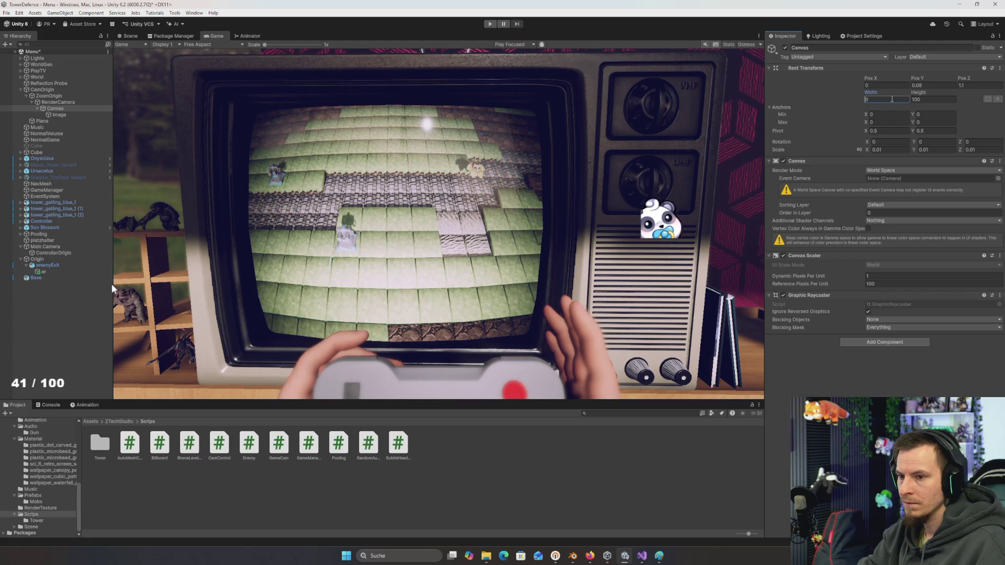
{"action": "key", "text": "BackSpace"}
{"action": "key", "text": "BackSpace"}
{"action": "key", "text": "BackSpace"}
{"action": "type", "text": "180"}
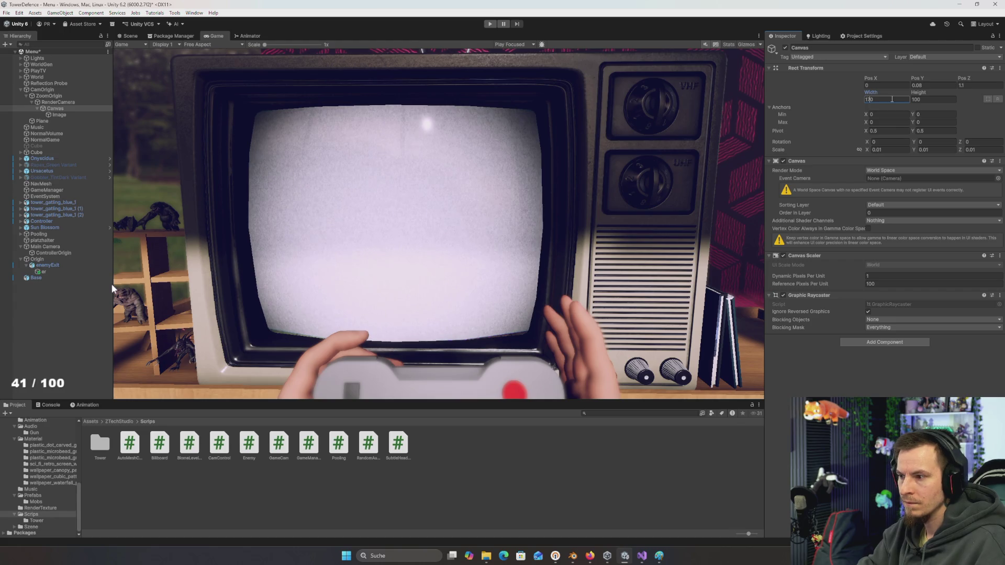
{"action": "key", "text": "BackSpace"}
{"action": "key", "text": "BackSpace"}
{"action": "key", "text": "BackSpace"}
{"action": "type", "text": "160"}
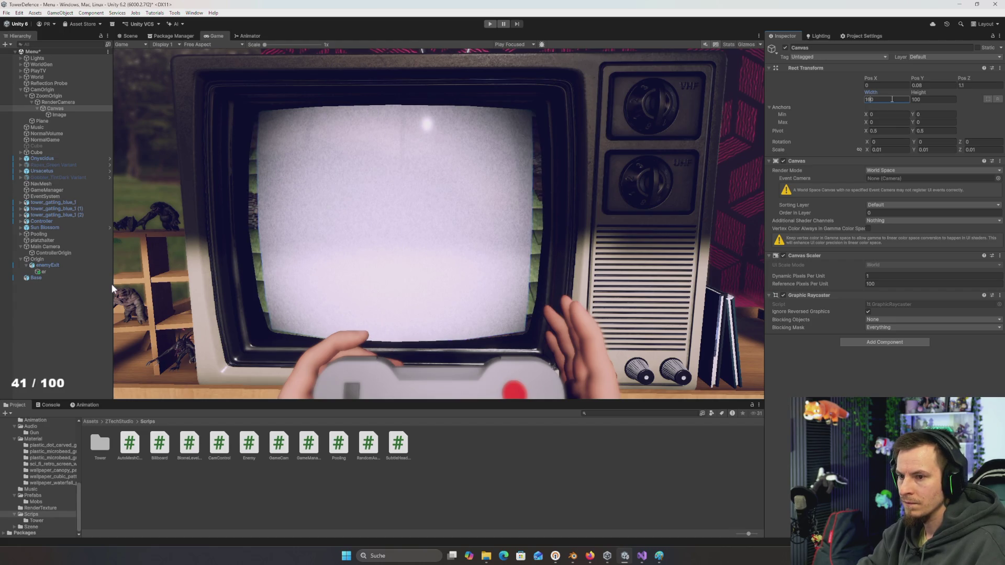
{"action": "key", "text": "BackSpace"}
{"action": "type", "text": "5"}
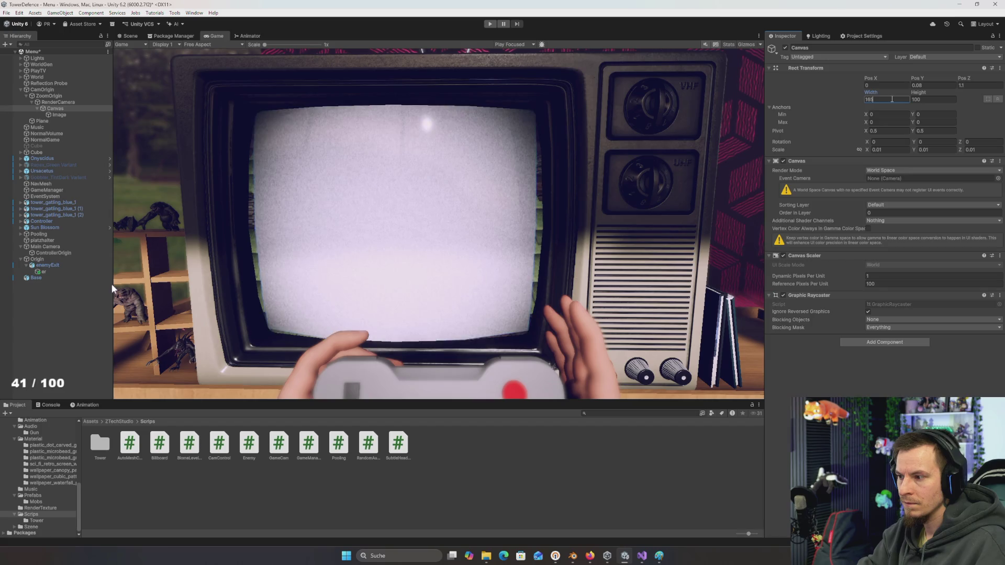
{"action": "key", "text": "BackSpace"}
{"action": "type", "text": "7"}
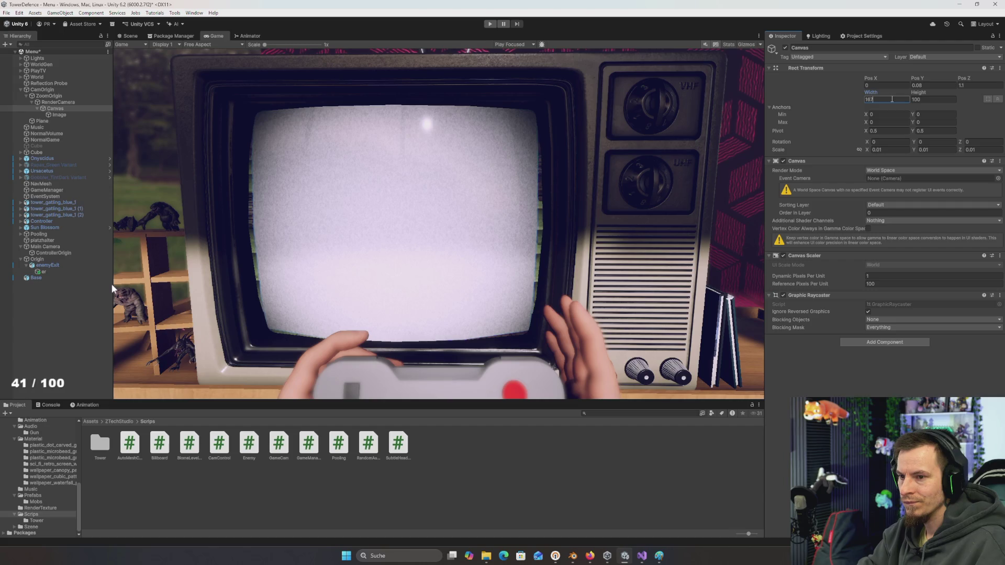
{"action": "key", "text": "BackSpace"}
{"action": "key", "text": "BackSpace"}
{"action": "type", "text": "70"}
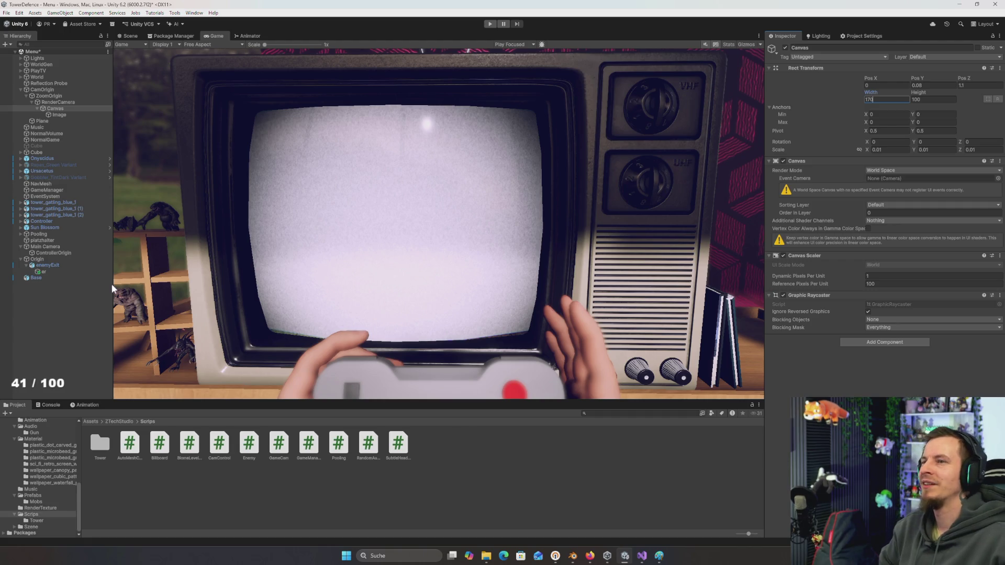
Commit the Canvas width of 170 and switch over to the browser
{"action": "key", "text": "alt+Tab"}
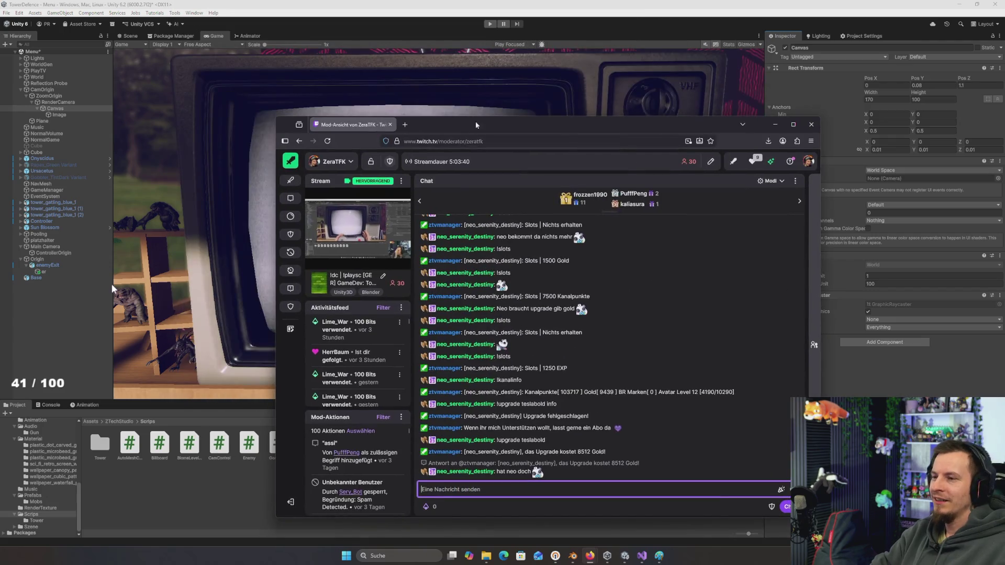
{"action": "double_click", "coordinate": [484, 124]}
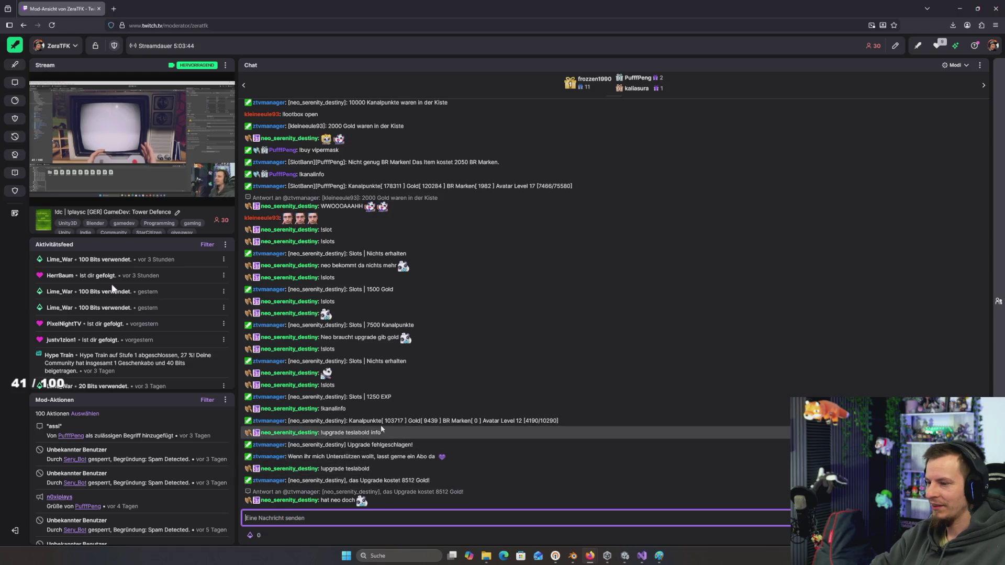
{"action": "left_click", "coordinate": [507, 421]}
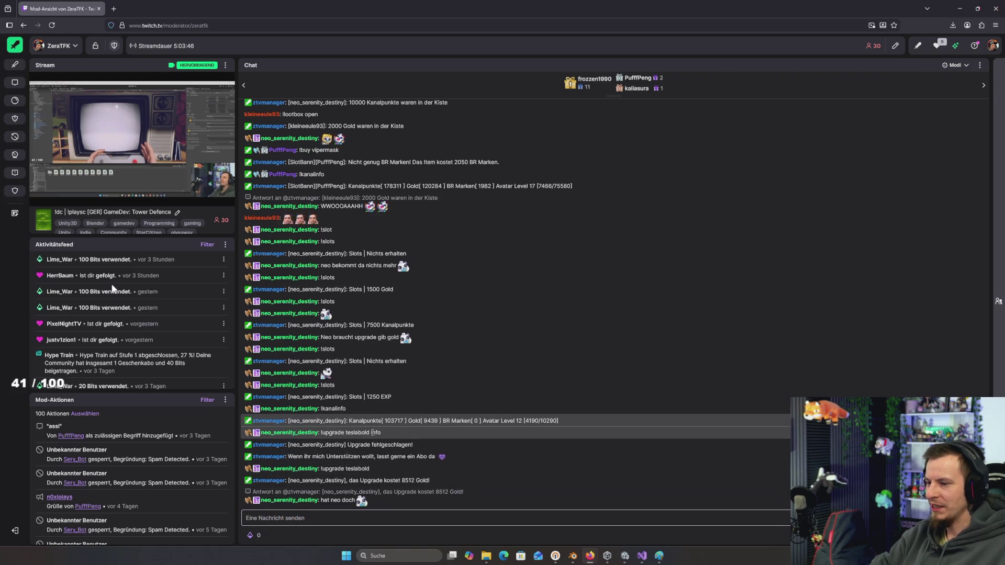
{"action": "left_click_drag", "start_coordinate": [293, 421], "coordinate": [531, 421]}
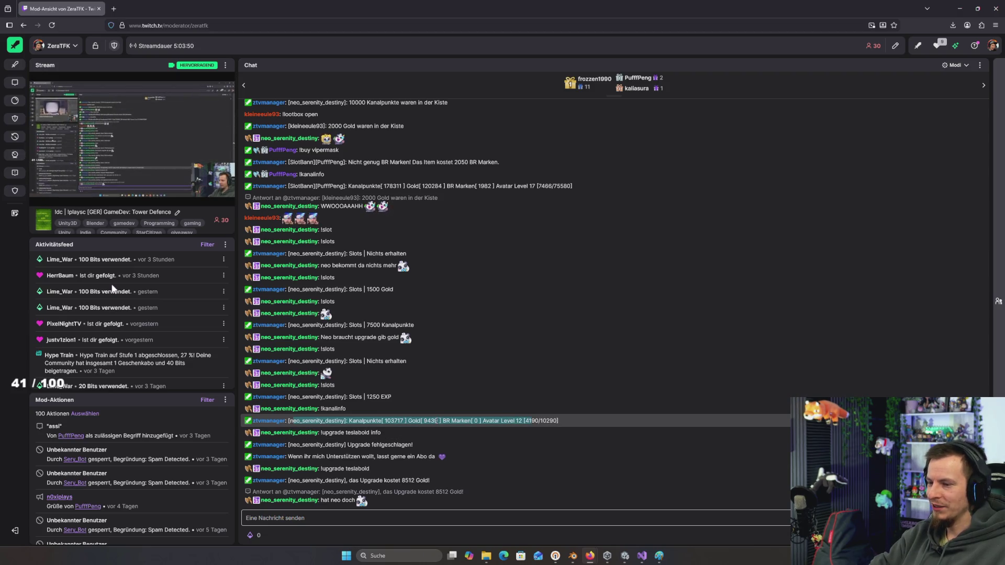
{"action": "left_click_drag", "start_coordinate": [320, 432], "coordinate": [382, 433]}
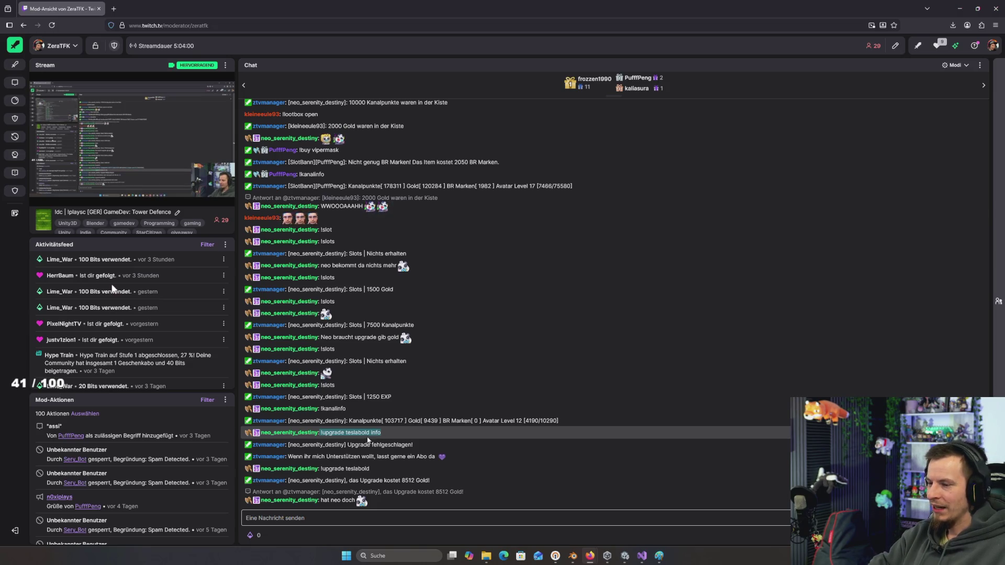
{"action": "left_click_drag", "start_coordinate": [319, 433], "coordinate": [373, 432]}
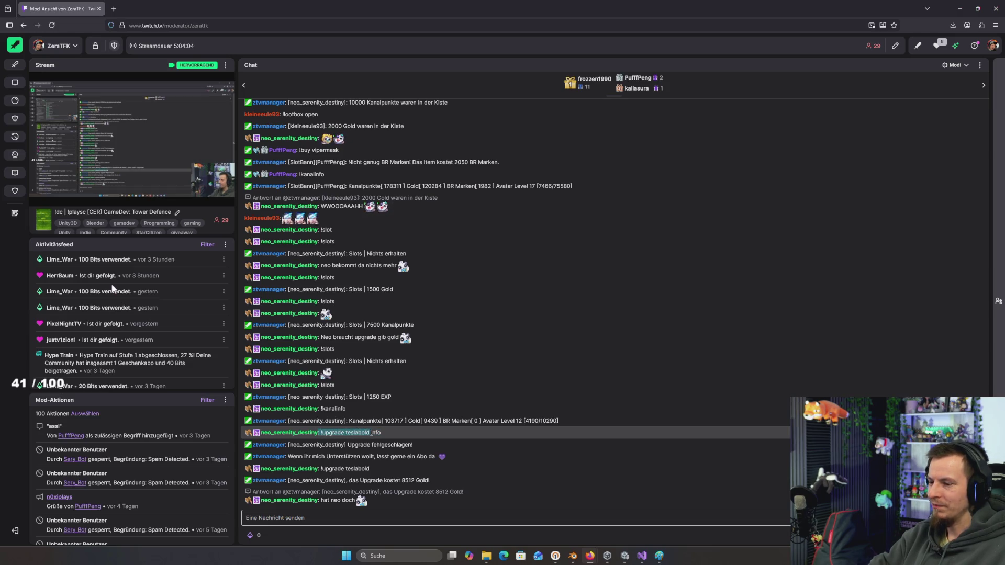
{"action": "left_click_drag", "start_coordinate": [347, 444], "coordinate": [416, 449]}
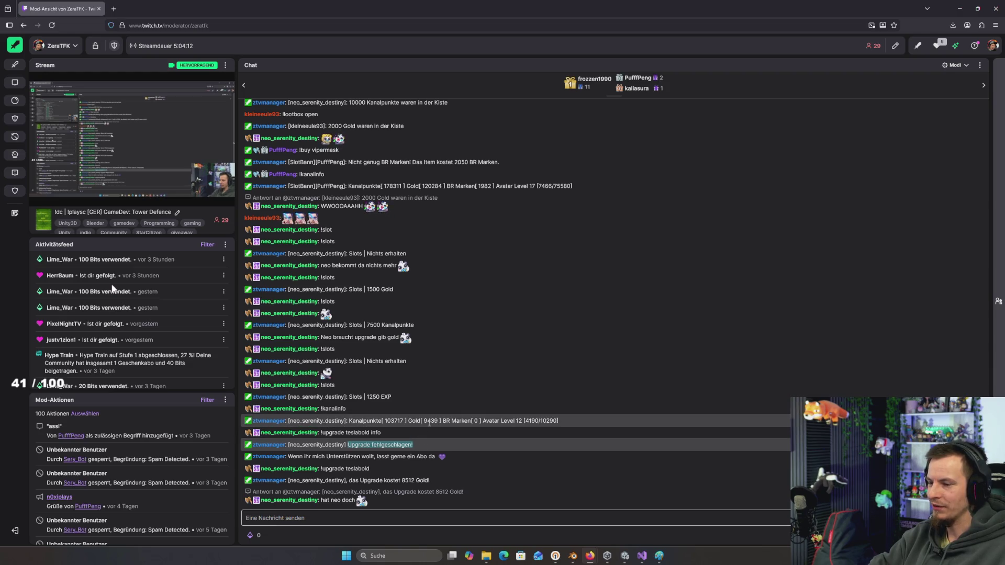
{"action": "left_click", "coordinate": [413, 443]}
{"action": "left_click_drag", "start_coordinate": [412, 445], "coordinate": [267, 433]}
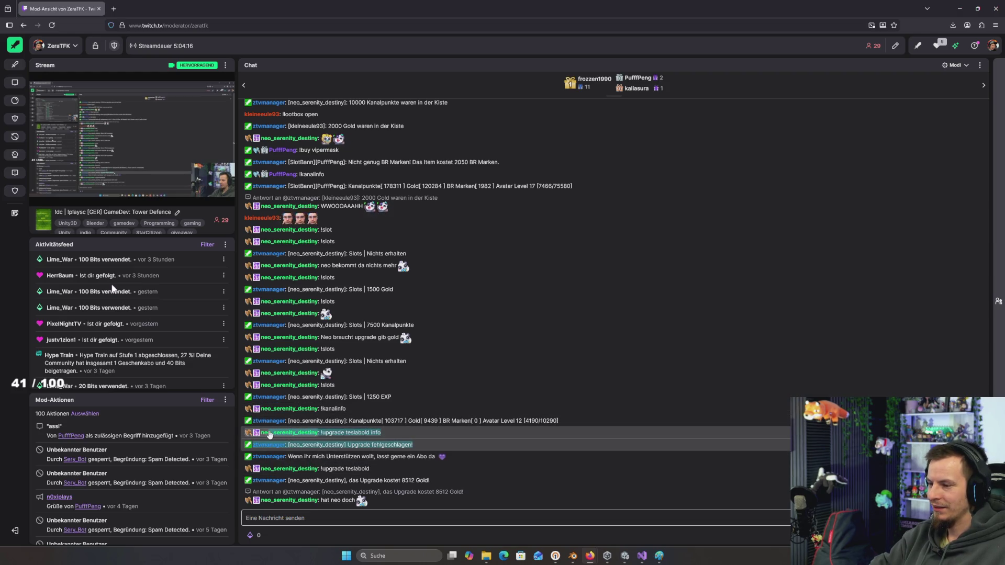
{"action": "mouse_move", "coordinate": [477, 18]}
{"action": "left_mouse_down"}
{"action": "mouse_move", "coordinate": [272, 11]}
{"action": "mouse_move", "coordinate": [652, 0]}
{"action": "left_mouse_up"}
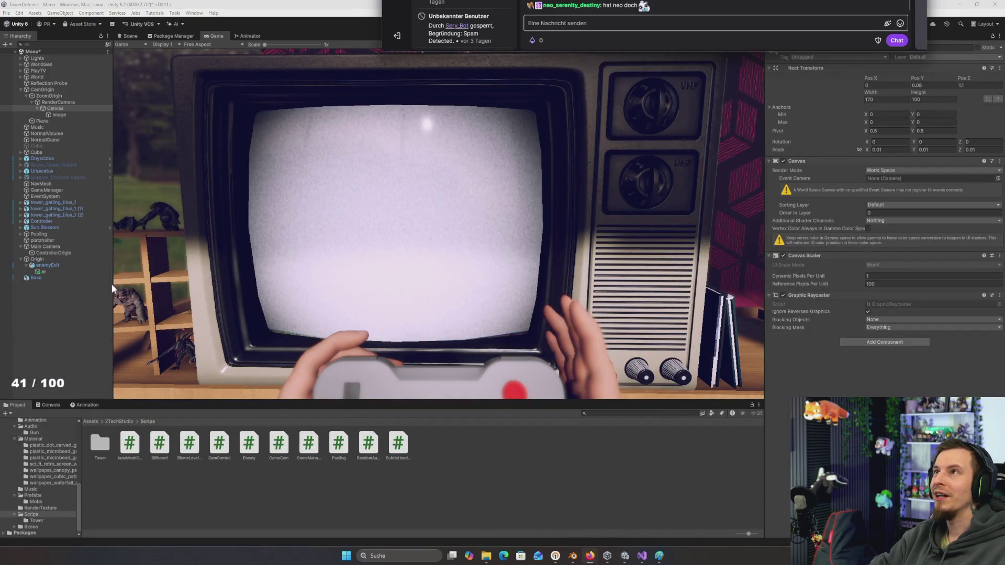
Return to the Unity editor and show the Scene view instead of the game preview
{"action": "left_click", "coordinate": [112, 288]}
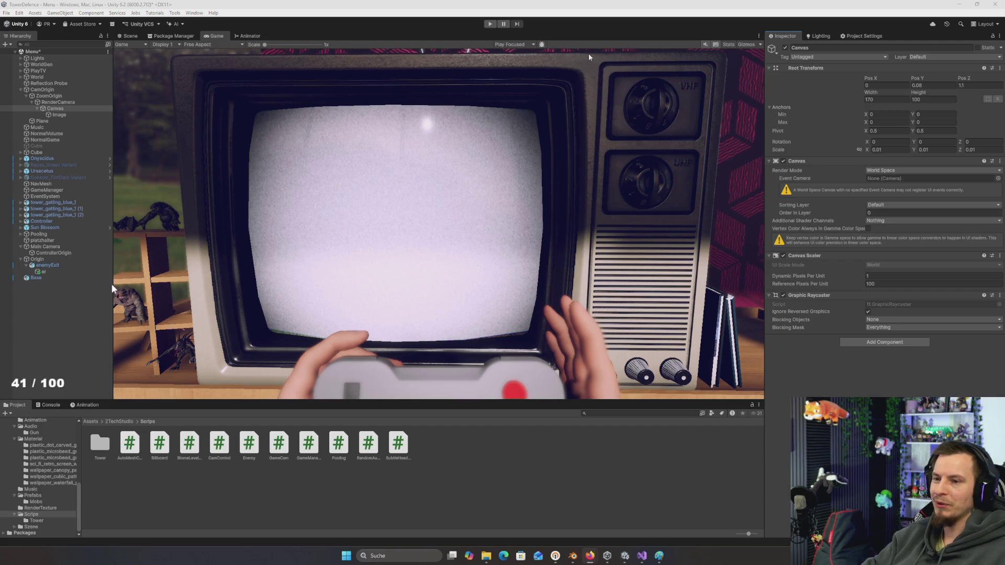
{"action": "left_click", "coordinate": [600, 31]}
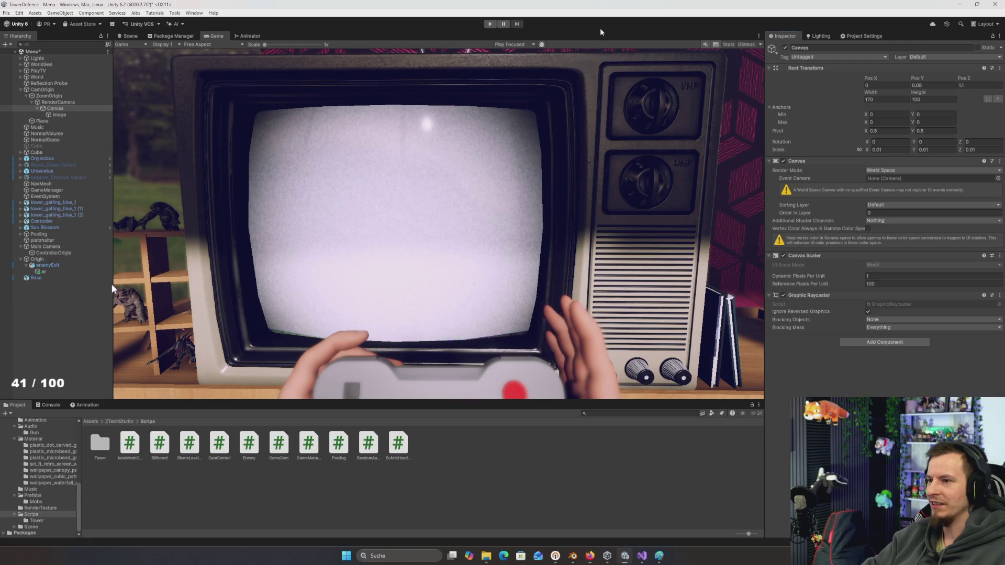
{"action": "left_click", "coordinate": [130, 35]}
Frame the Image plane in the scene and open its right-click UI create submenu
{"action": "double_click", "coordinate": [70, 115]}
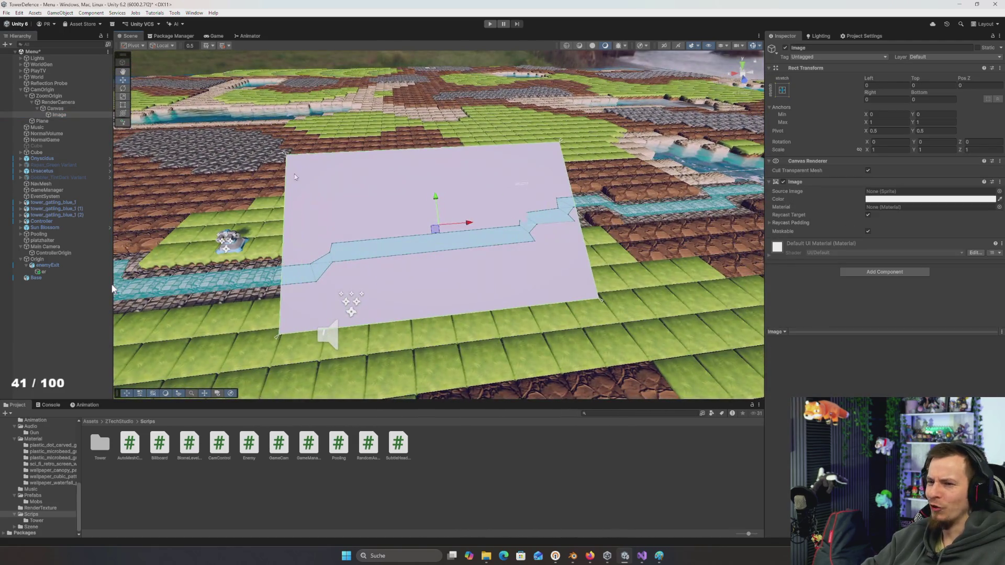
{"action": "left_click_drag", "start_coordinate": [270, 247], "coordinate": [314, 304]}
{"action": "scroll", "coordinate": [312, 301], "scroll_direction": "up", "scroll_amount": 5}
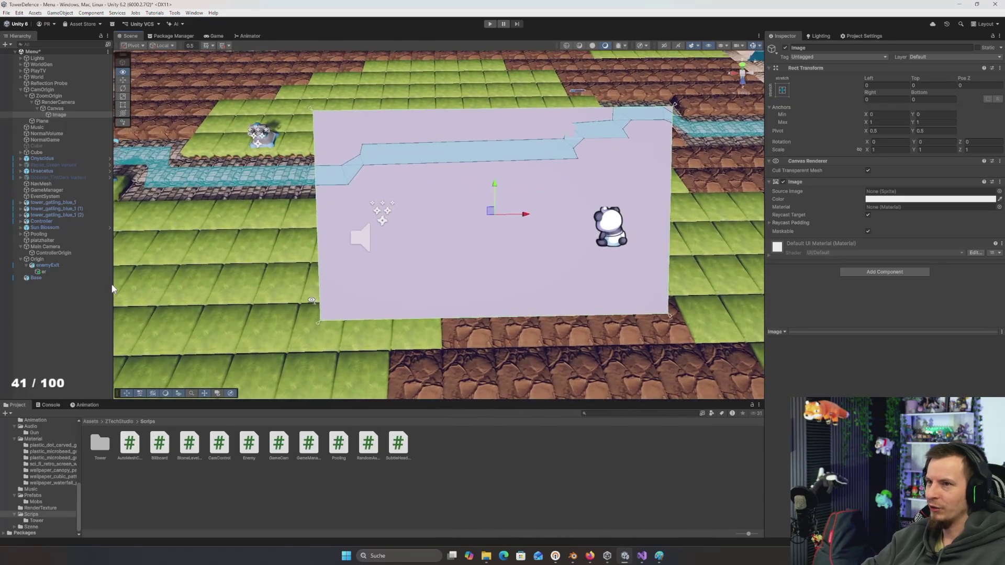
{"action": "left_click_drag", "start_coordinate": [314, 271], "coordinate": [277, 255]}
{"action": "left_click", "coordinate": [65, 115]}
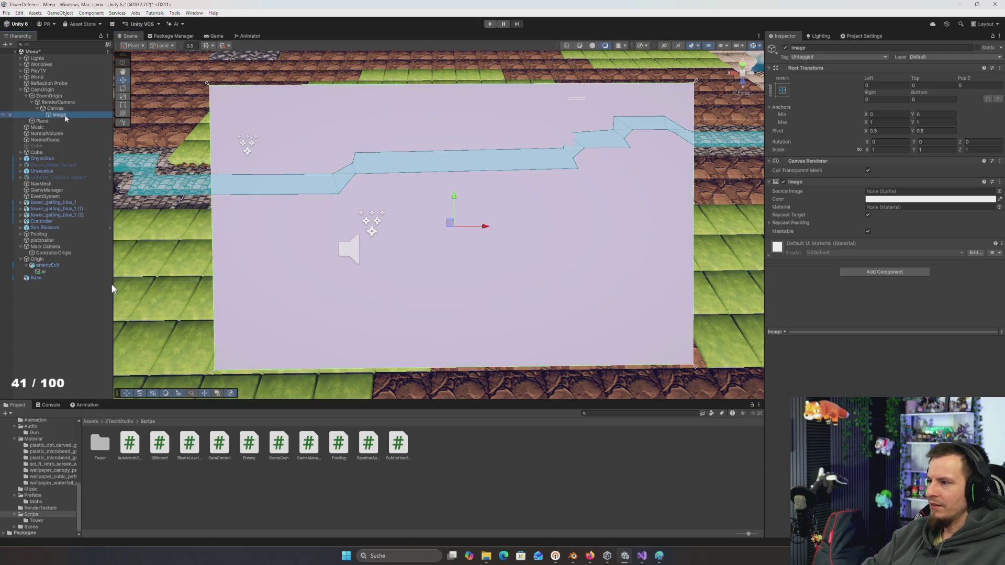
{"action": "right_click", "coordinate": [65, 116]}
{"action": "mouse_move", "coordinate": [96, 341]}
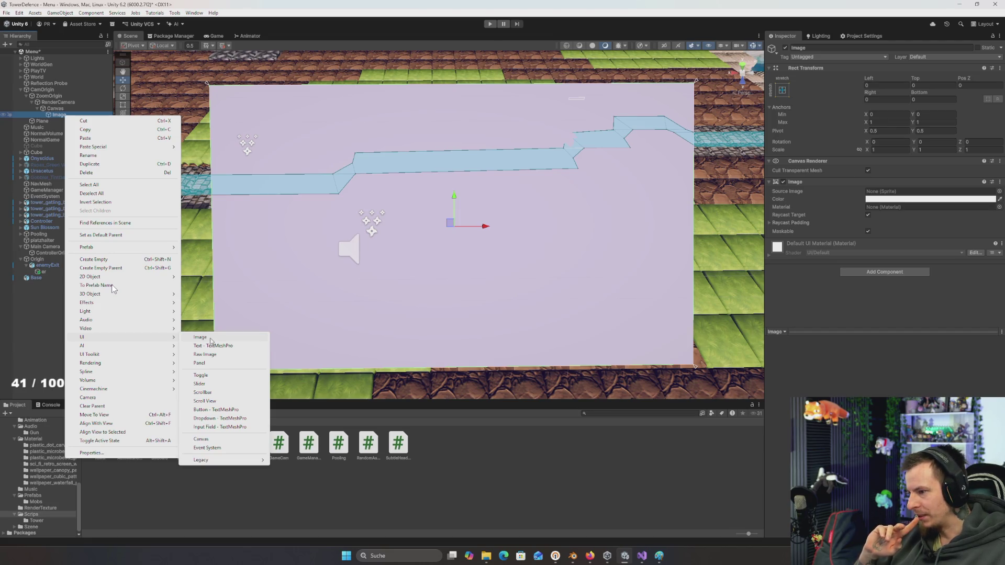
Create a UI Image named HealthBar and move it directly under Canvas
{"action": "left_click", "coordinate": [212, 342]}
{"action": "type", "text": "HealthBar"}
{"action": "key", "text": "Return"}
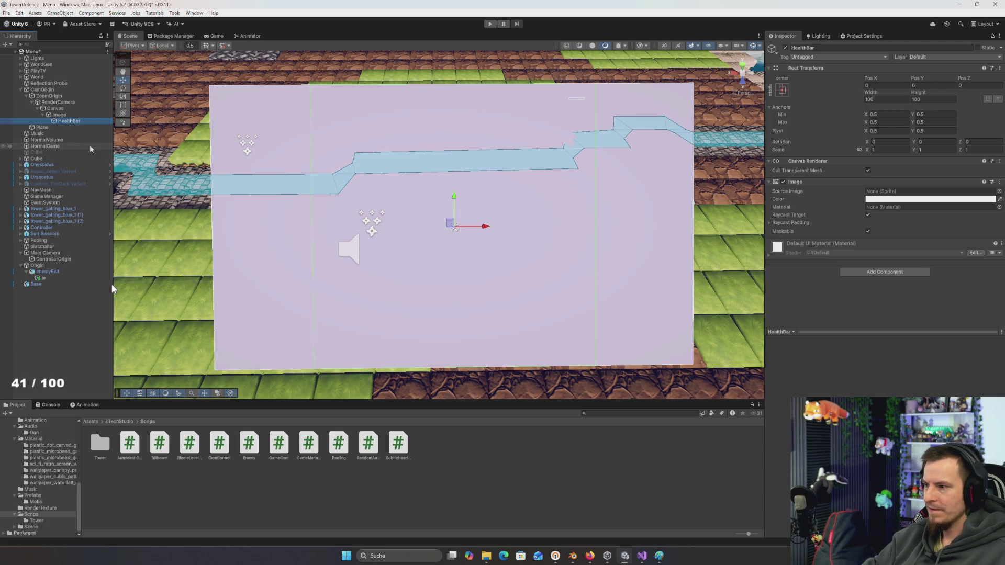
{"action": "left_click", "coordinate": [71, 122]}
{"action": "left_click_drag", "start_coordinate": [70, 121], "coordinate": [56, 109]}
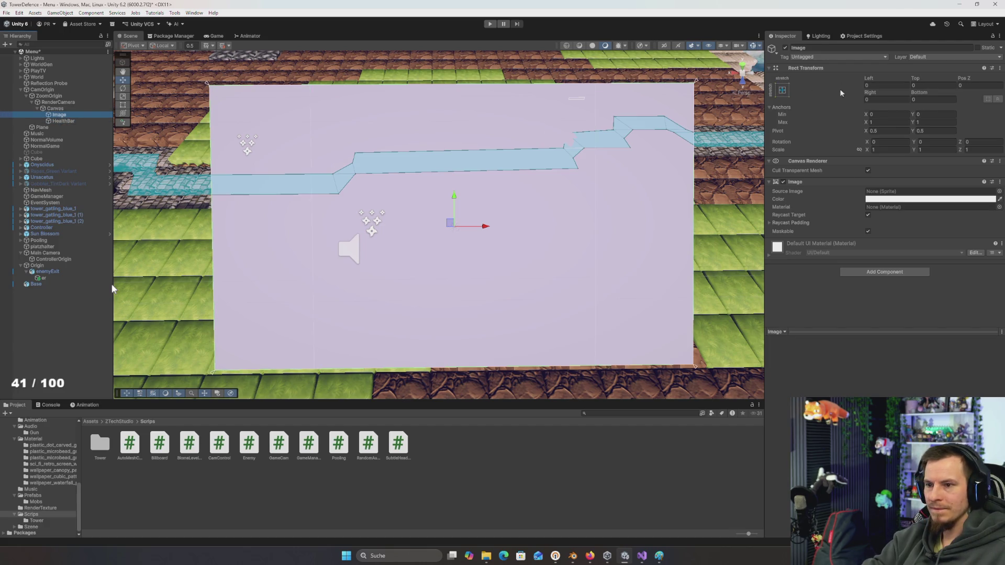
Disable and delete the old stretched Image object, leaving HealthBar selected
{"action": "left_click", "coordinate": [786, 48]}
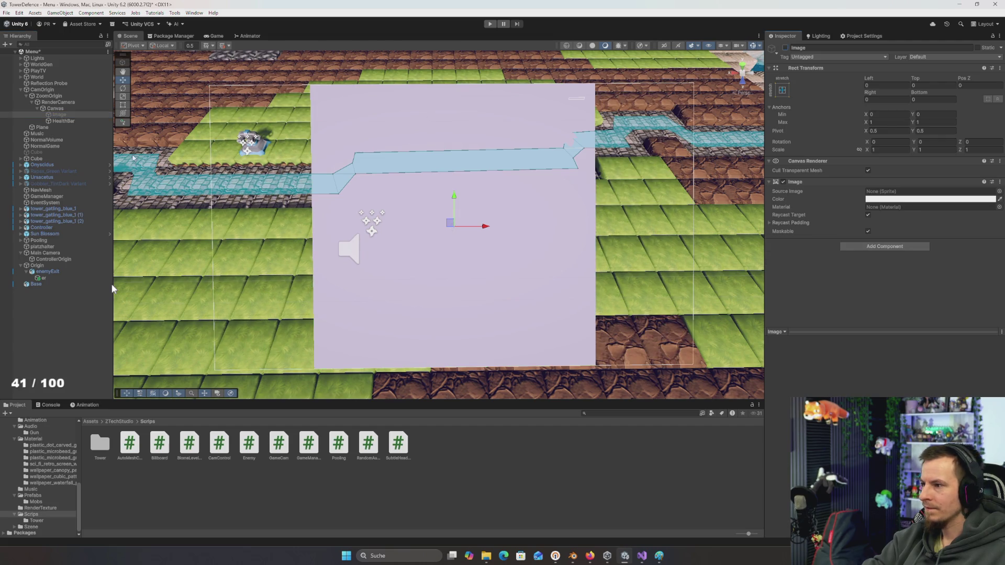
{"action": "left_click", "coordinate": [59, 115]}
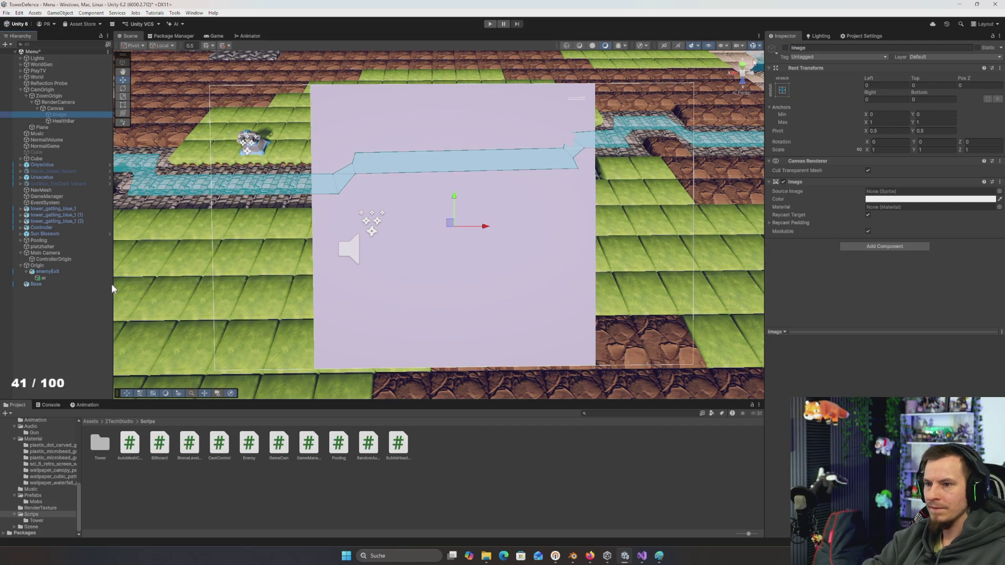
{"action": "key", "text": "Delete"}
{"action": "left_click", "coordinate": [61, 115]}
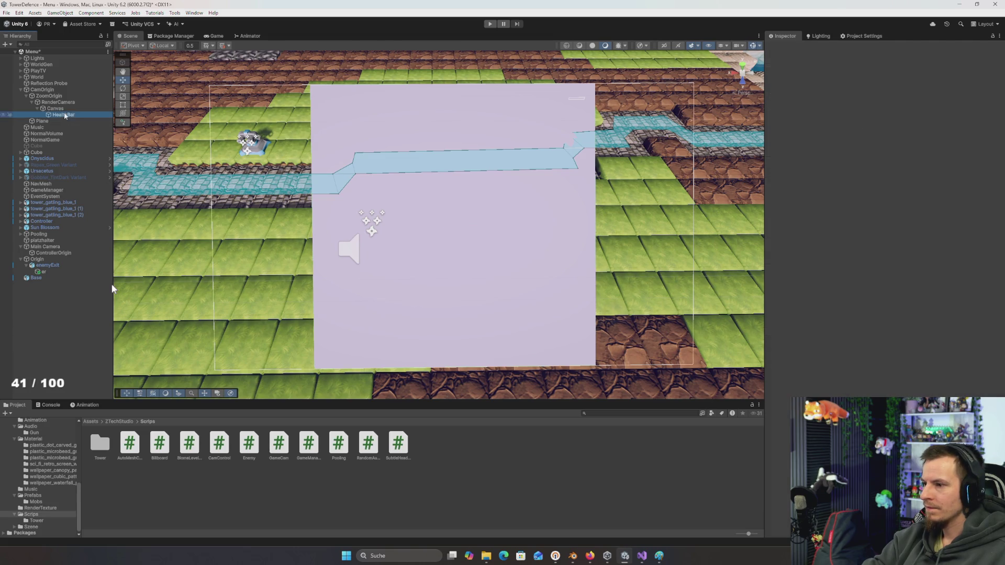
{"action": "left_click", "coordinate": [888, 99]}
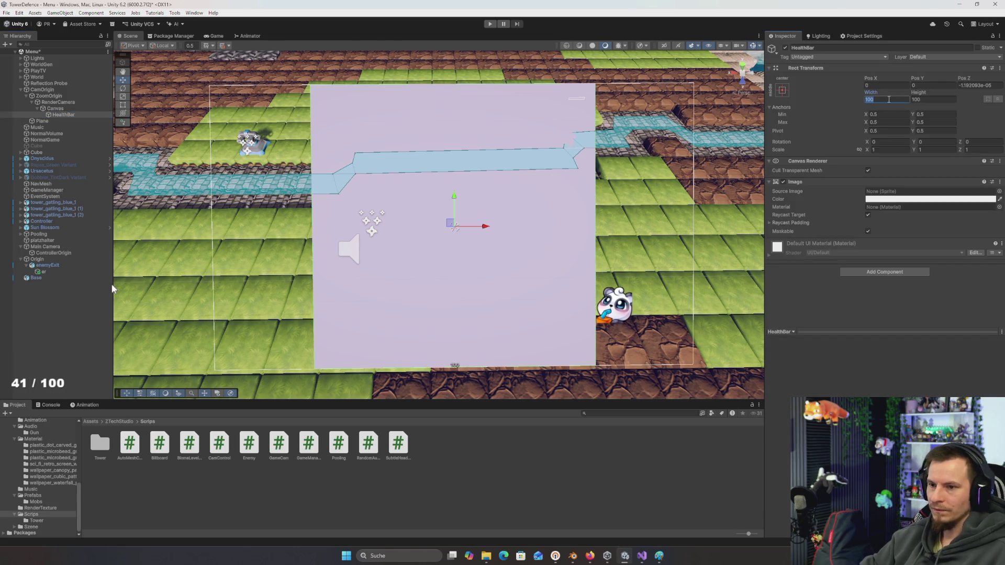
Resize HealthBar to 20 × 5 and move it up and left to -70.7, 44.6
{"action": "type", "text": "10"}
{"action": "key", "text": "BackSpace"}
{"action": "key", "text": "BackSpace"}
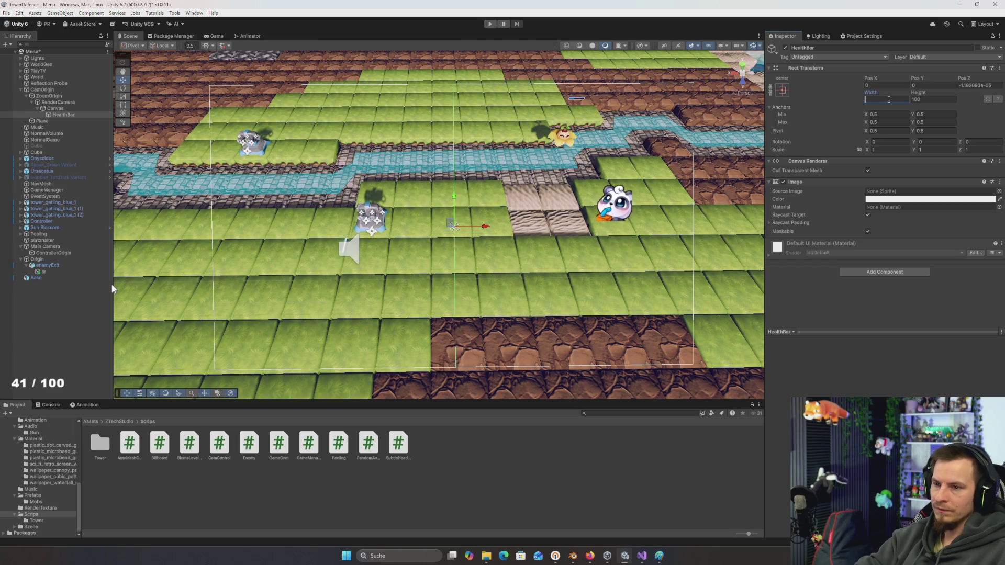
{"action": "type", "text": "20"}
{"action": "key", "text": "Tab"}
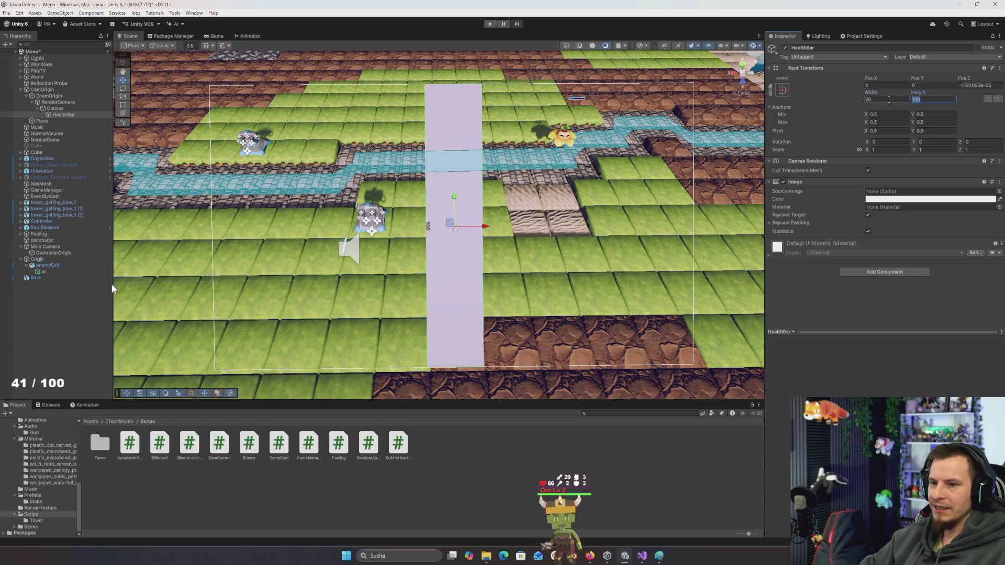
{"action": "type", "text": "6"}
{"action": "mouse_move", "coordinate": [914, 78]}
{"action": "left_mouse_down"}
{"action": "mouse_move", "coordinate": [934, 82]}
{"action": "mouse_move", "coordinate": [939, 99]}
{"action": "left_mouse_up"}
{"action": "left_click", "coordinate": [938, 99]}
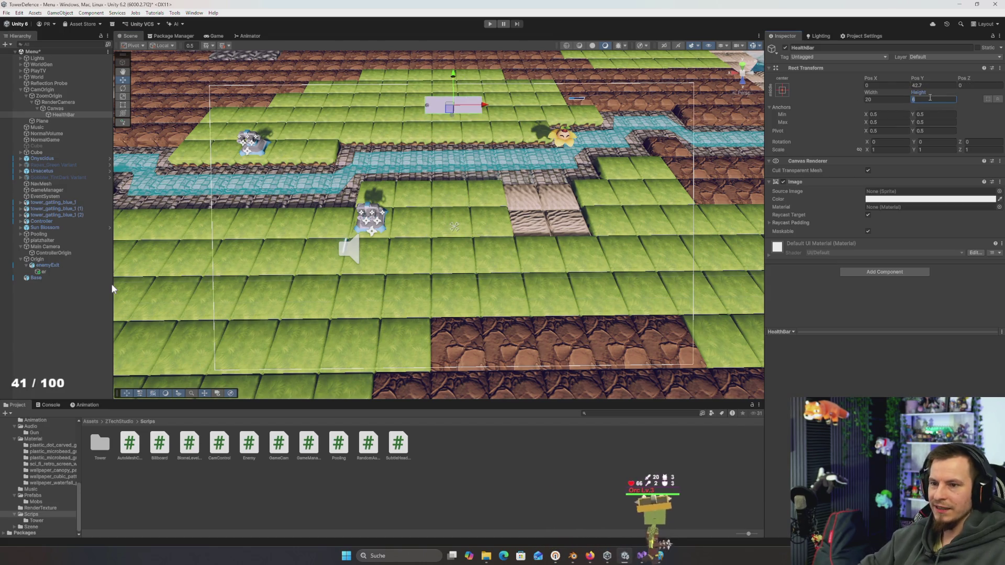
{"action": "mouse_move", "coordinate": [471, 105]}
{"action": "left_mouse_down"}
{"action": "mouse_move", "coordinate": [269, 106]}
{"action": "mouse_move", "coordinate": [257, 71]}
{"action": "left_mouse_up"}
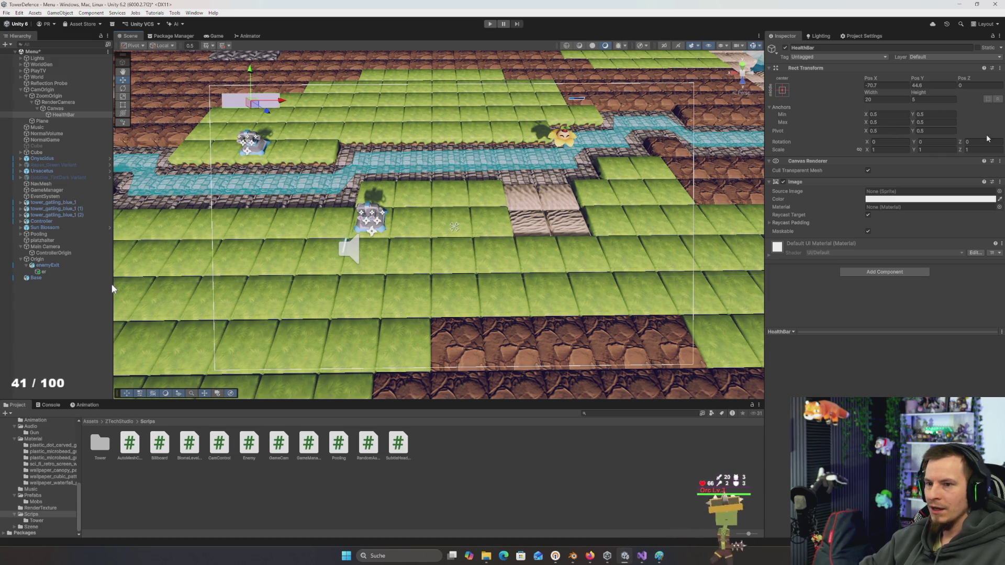
{"action": "key", "text": "f"}
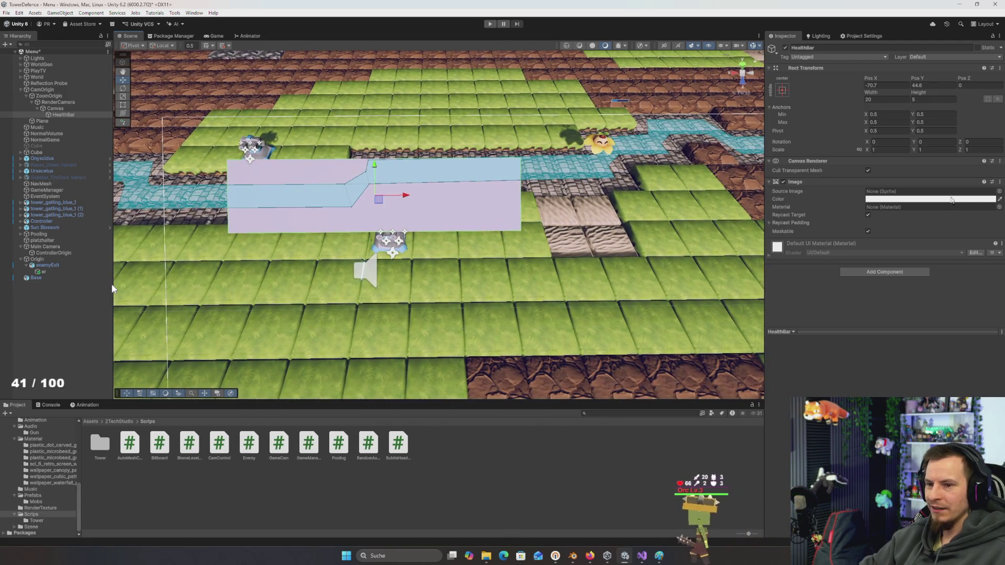
Tint HealthBar a dark red-brown colour
{"action": "left_click", "coordinate": [931, 199]}
{"action": "left_click", "coordinate": [962, 252]}
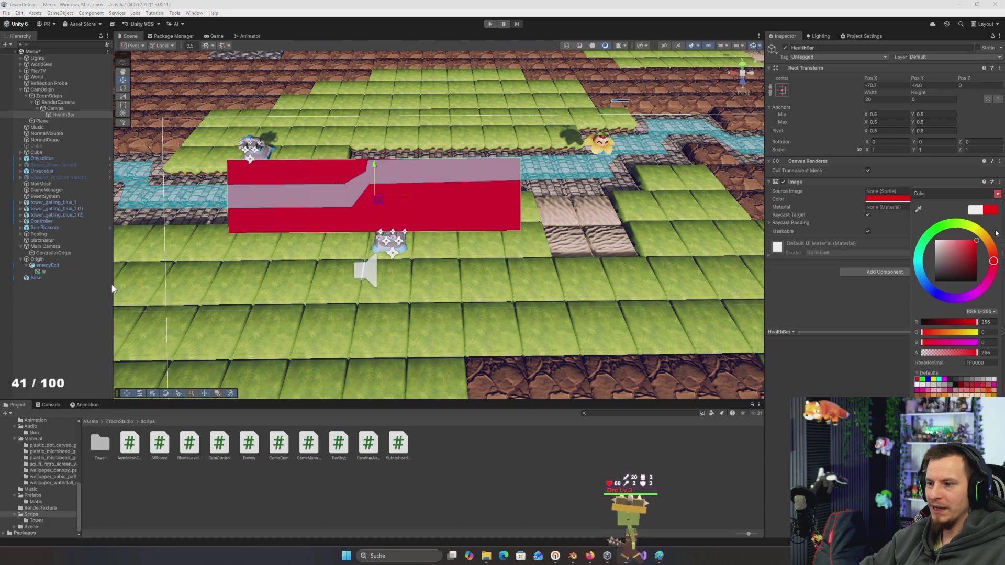
{"action": "left_click", "coordinate": [991, 247]}
{"action": "left_click", "coordinate": [978, 275]}
{"action": "left_click", "coordinate": [977, 272]}
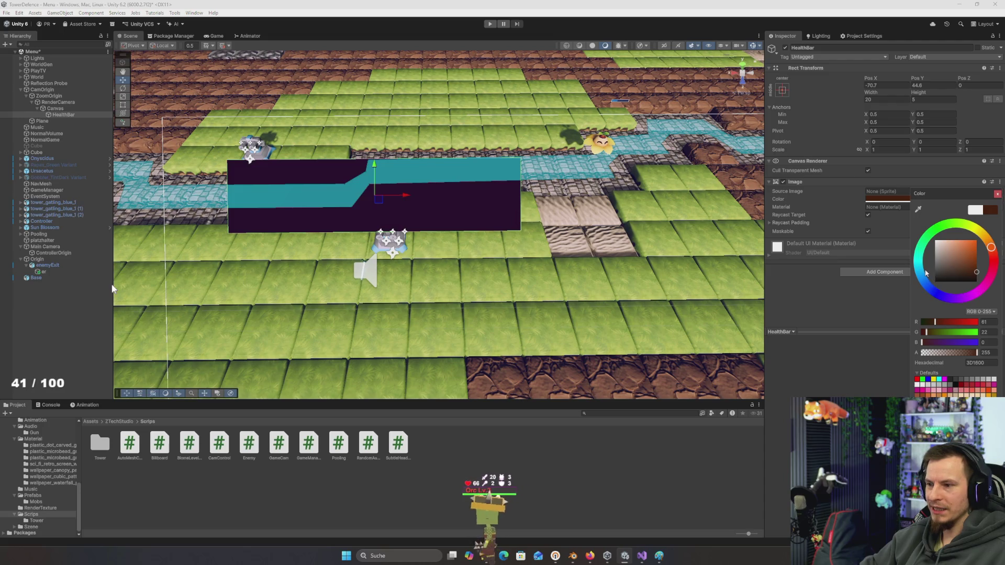
{"action": "left_click", "coordinate": [890, 304]}
Duplicate HealthBar as HealthBar (1) and reselect the original
{"action": "left_click", "coordinate": [60, 114]}
{"action": "key", "text": "ctrl+d"}
{"action": "key", "text": "Up"}
{"action": "key", "text": "F2"}
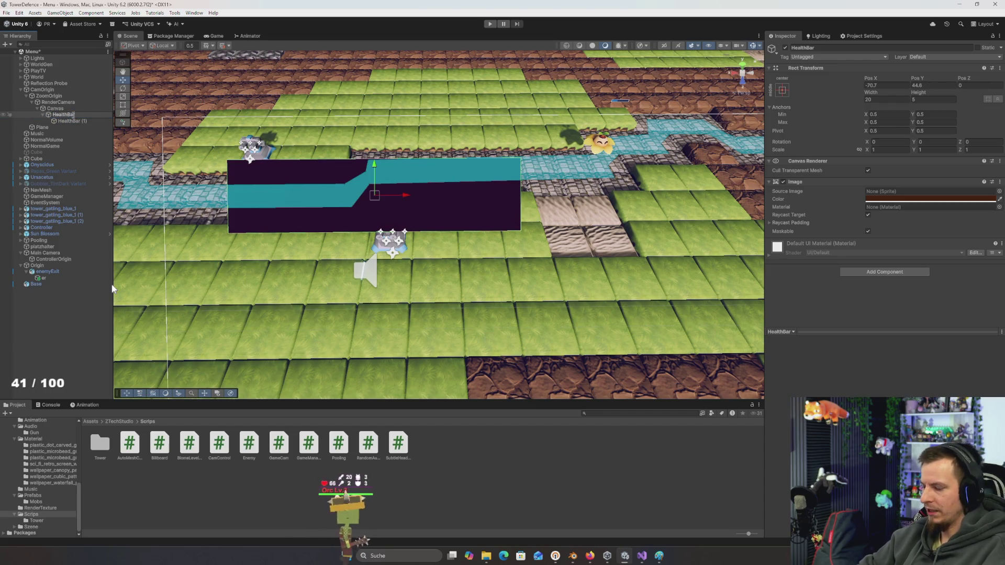
Rename the original bar to HealthBarBG
{"action": "type", "text": "BG"}
{"action": "key", "text": "Return"}
{"action": "key", "text": "Down"}
Rename the copy to HealthBarBlackBG, correcting the 'BlackBF' typo
{"action": "key", "text": "F2"}
{"action": "key", "text": "Right"}
{"action": "key", "text": "BackSpace"}
{"action": "key", "text": "BackSpace"}
{"action": "key", "text": "BackSpace"}
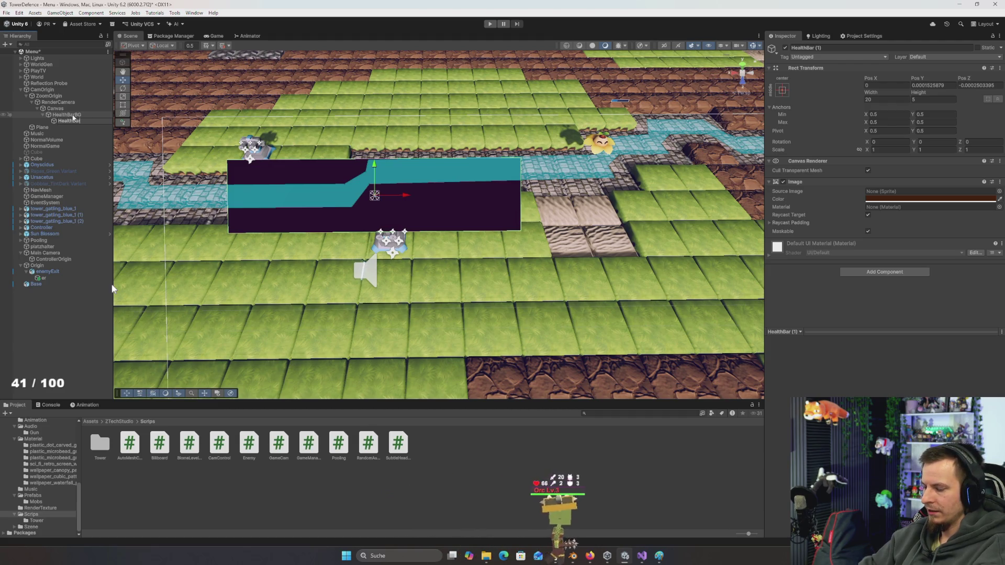
{"action": "type", "text": "BlackBF"}
{"action": "key", "text": "Return"}
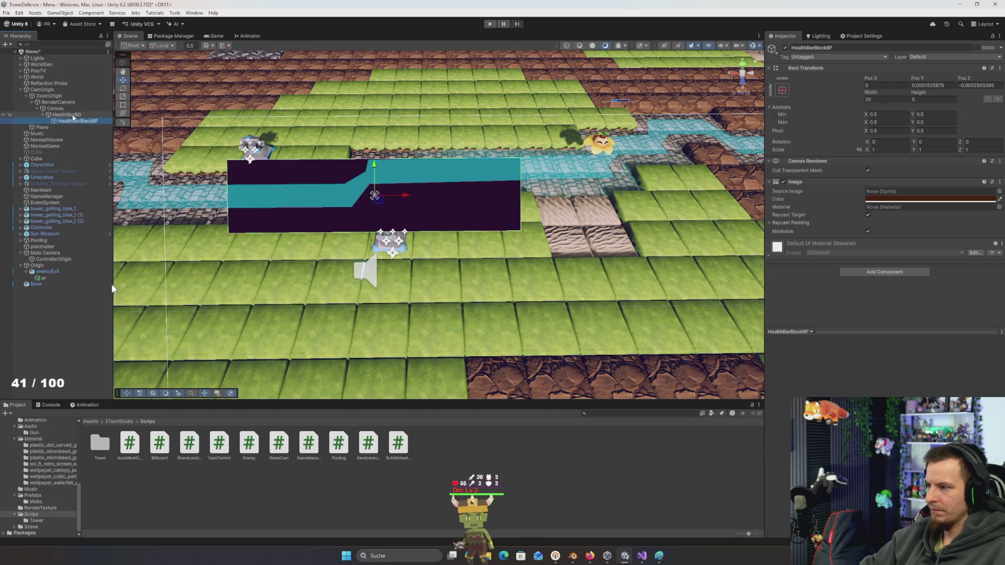
{"action": "key", "text": "F2"}
{"action": "key", "text": "Right"}
{"action": "key", "text": "BackSpace"}
{"action": "type", "text": "G"}
{"action": "key", "text": "Return"}
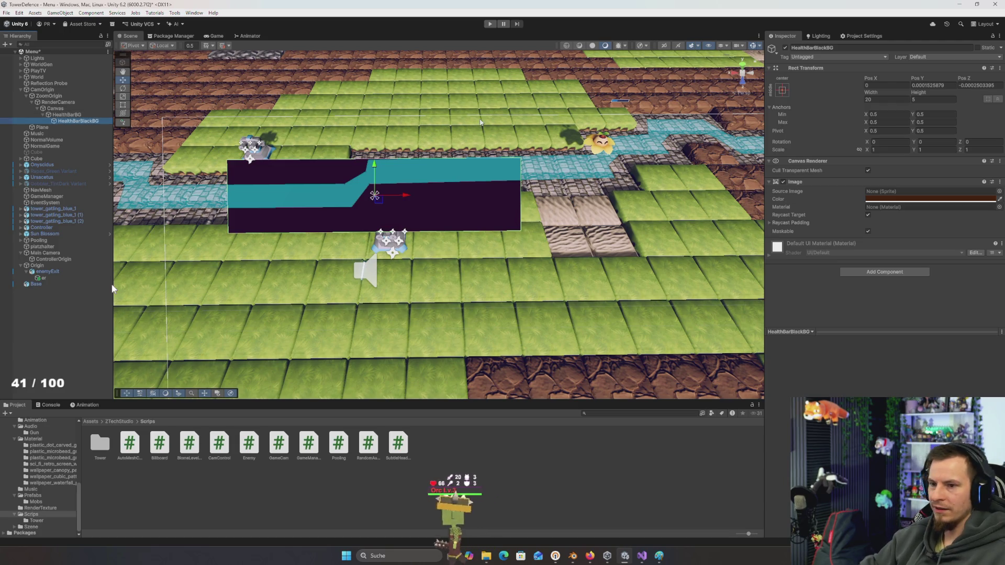
Tint HealthBarBlackBG bright blue and bring up its anchor presets
{"action": "left_click", "coordinate": [909, 203]}
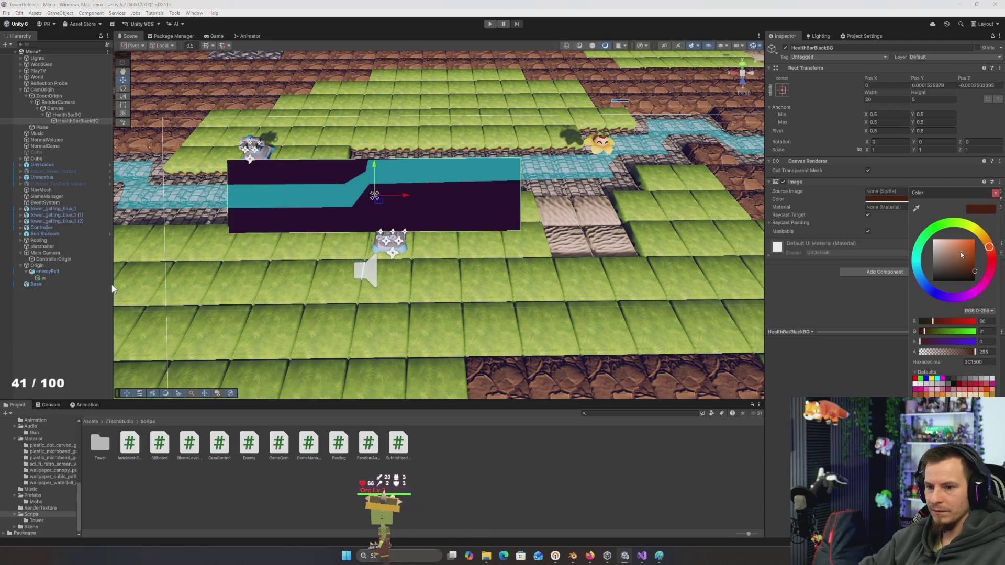
{"action": "left_click", "coordinate": [934, 291]}
{"action": "left_click", "coordinate": [975, 250]}
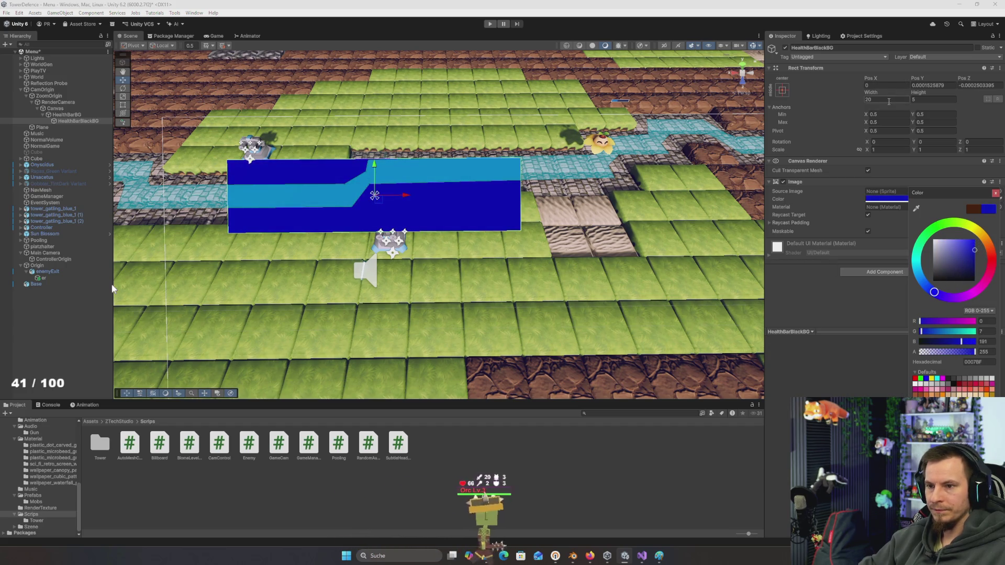
{"action": "left_click", "coordinate": [888, 85]}
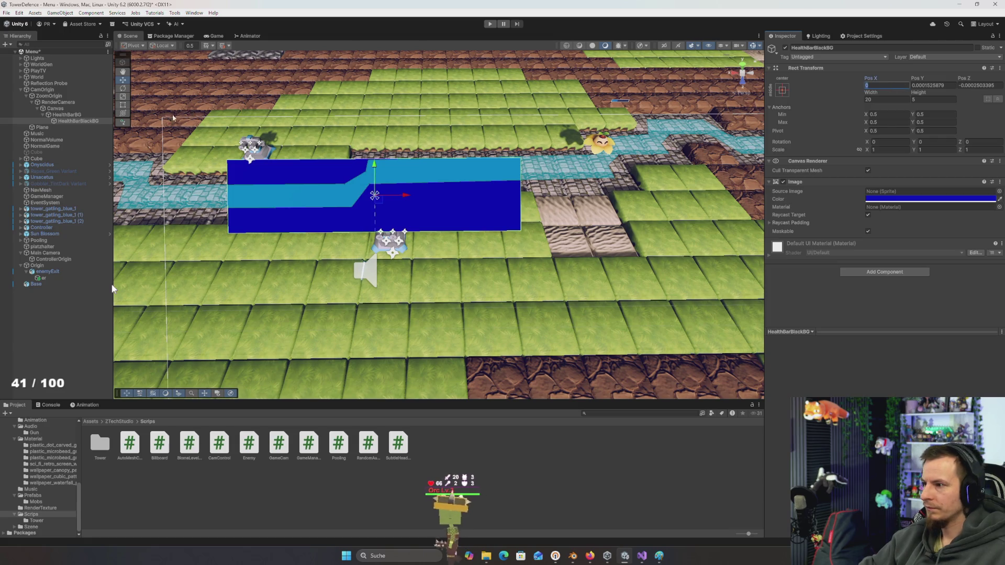
{"action": "left_click", "coordinate": [782, 90]}
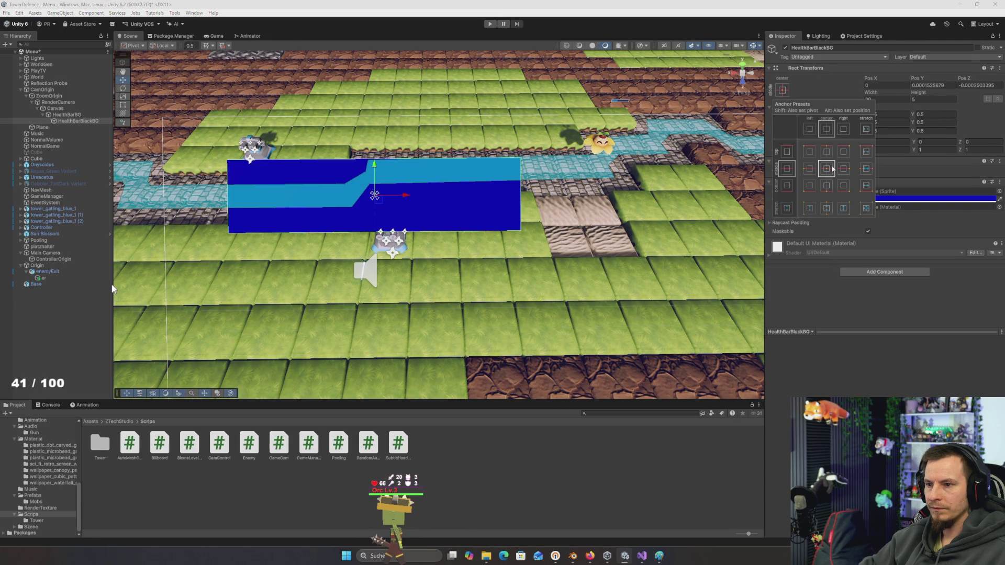
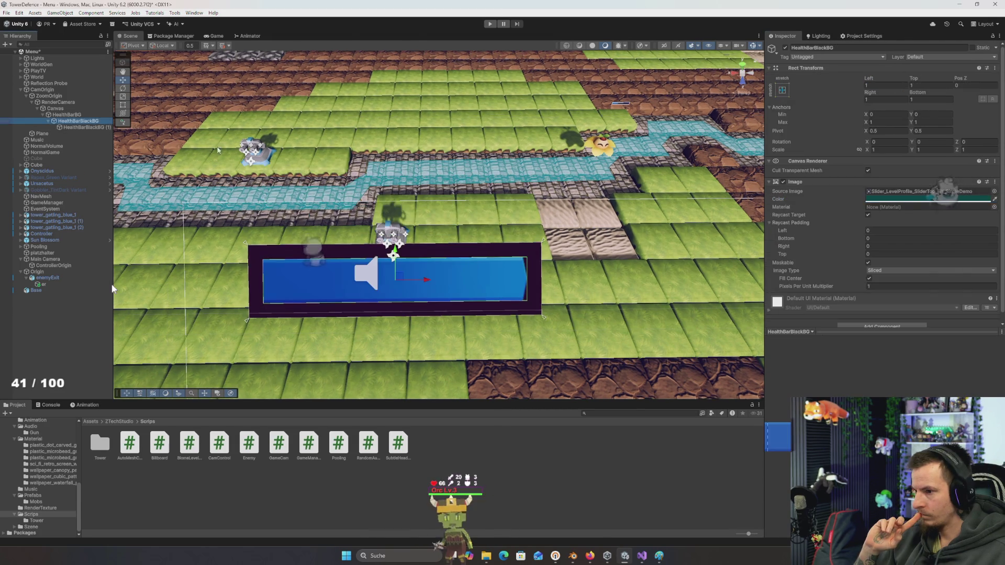
Make HealthBarBlackBG (1) a Filled image, horizontal from the left at about 0.6, then play
{"action": "left_click", "coordinate": [909, 201]}
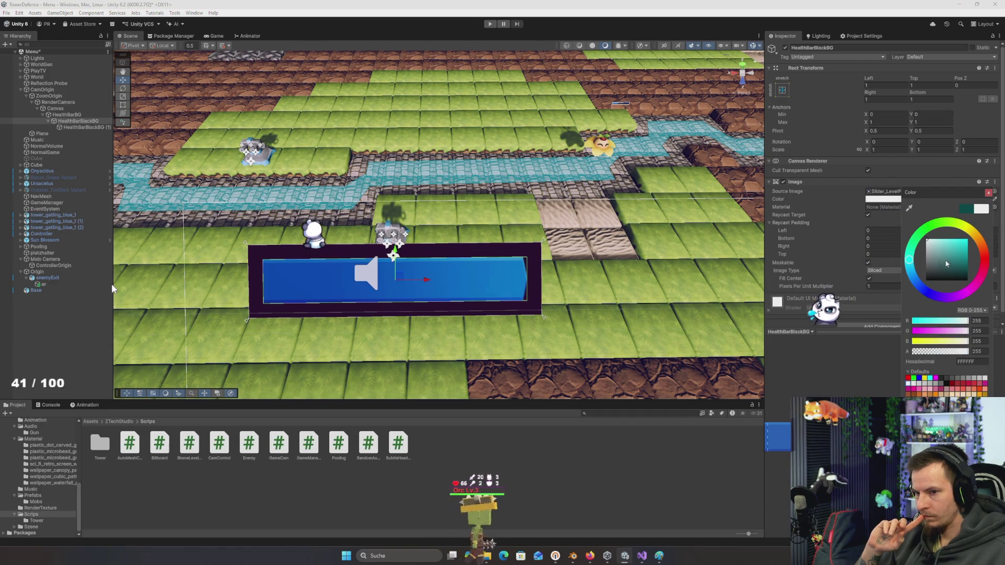
{"action": "key", "text": "Escape"}
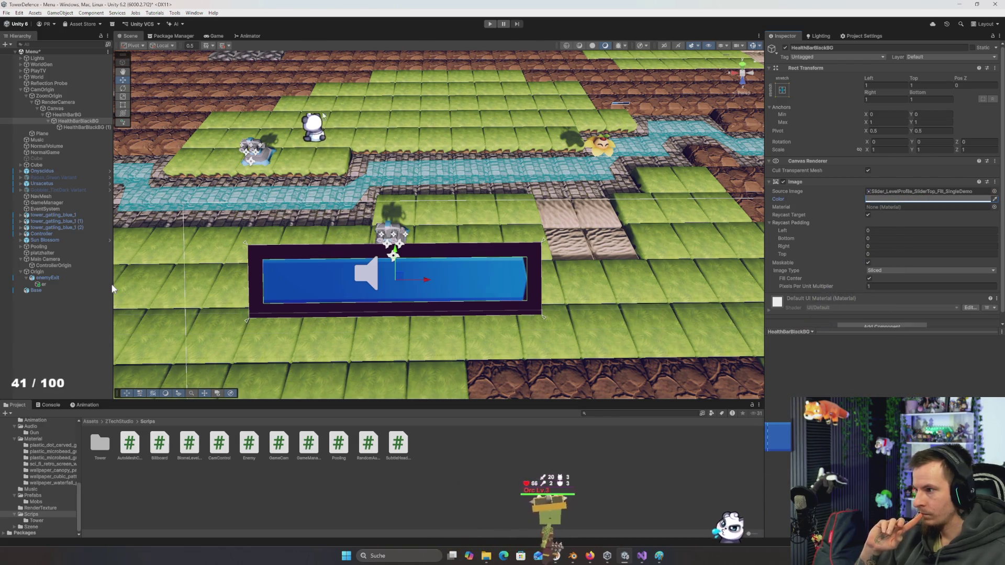
{"action": "key", "text": "Down"}
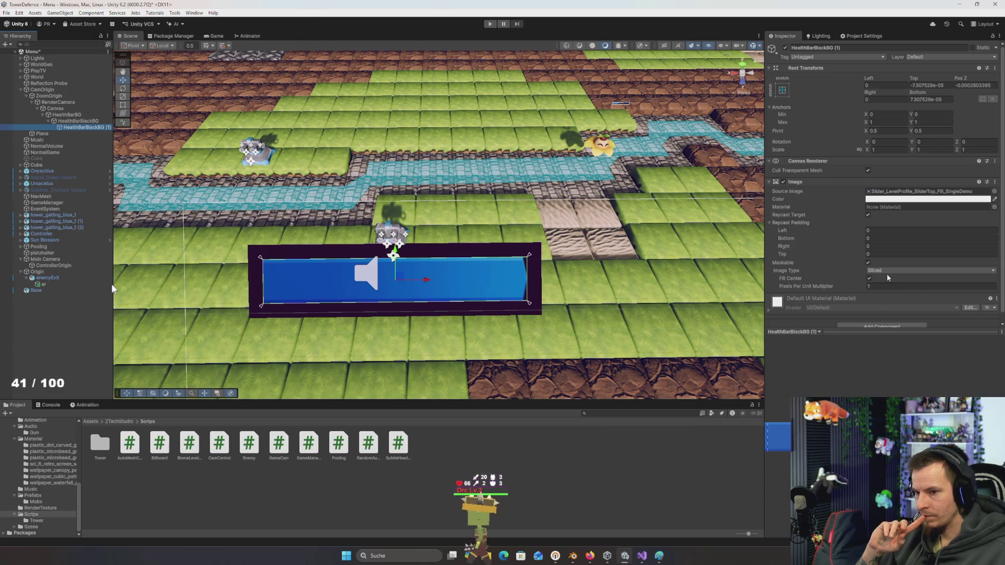
{"action": "left_click", "coordinate": [904, 271]}
{"action": "left_click", "coordinate": [889, 306]}
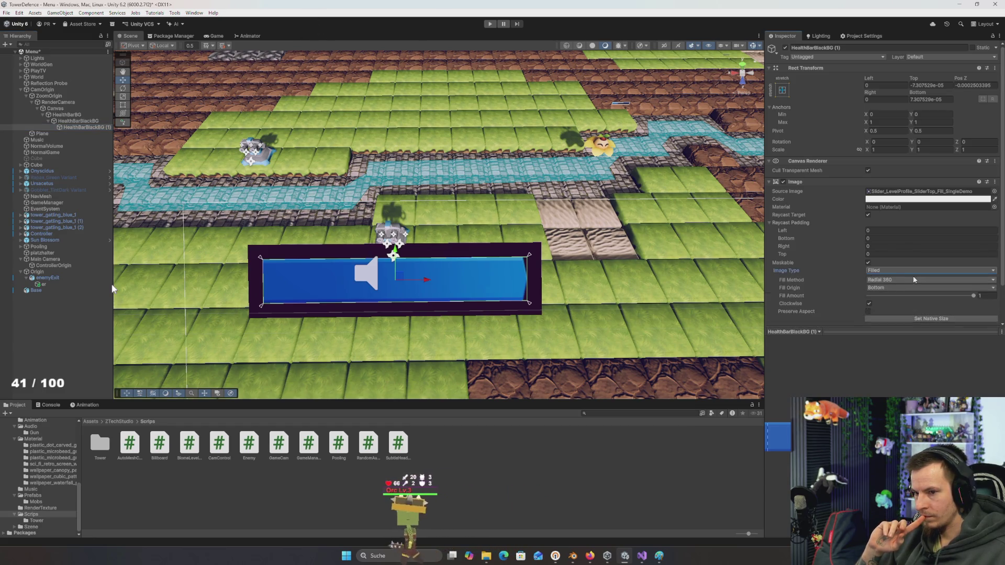
{"action": "left_click", "coordinate": [913, 278]}
{"action": "left_click", "coordinate": [928, 288]}
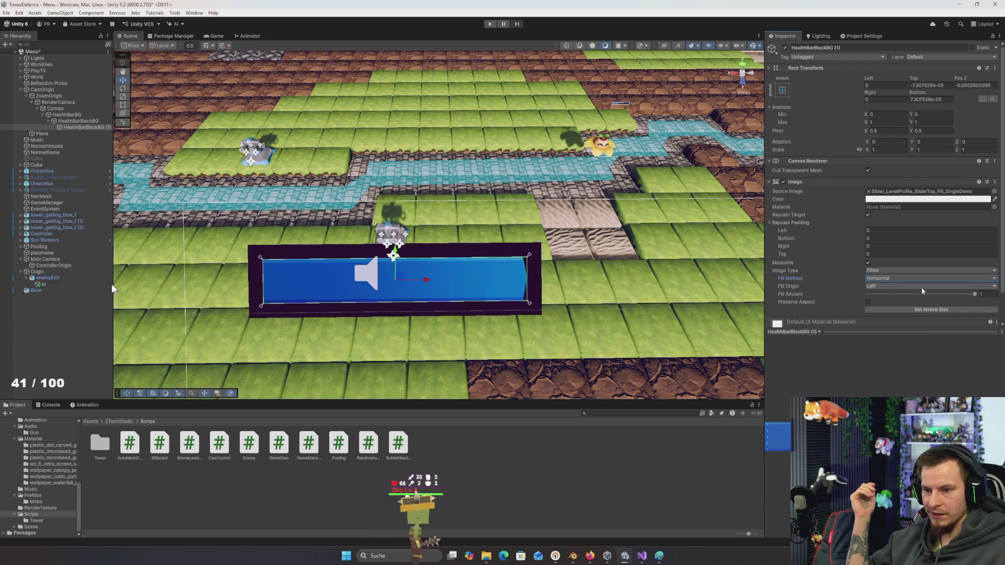
{"action": "mouse_move", "coordinate": [970, 296]}
{"action": "left_mouse_down"}
{"action": "mouse_move", "coordinate": [863, 297]}
{"action": "mouse_move", "coordinate": [932, 308]}
{"action": "left_mouse_up"}
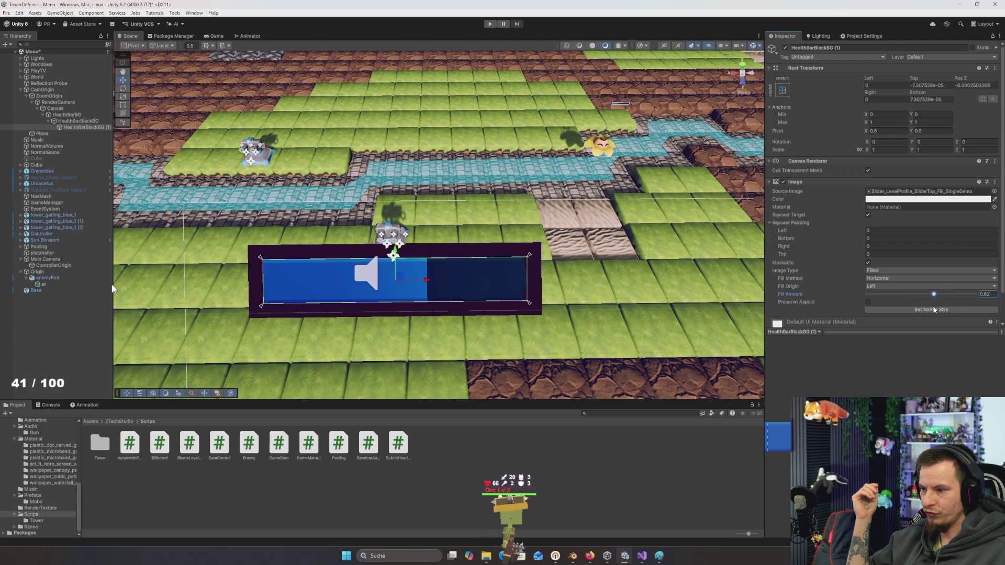
{"action": "left_click", "coordinate": [217, 36]}
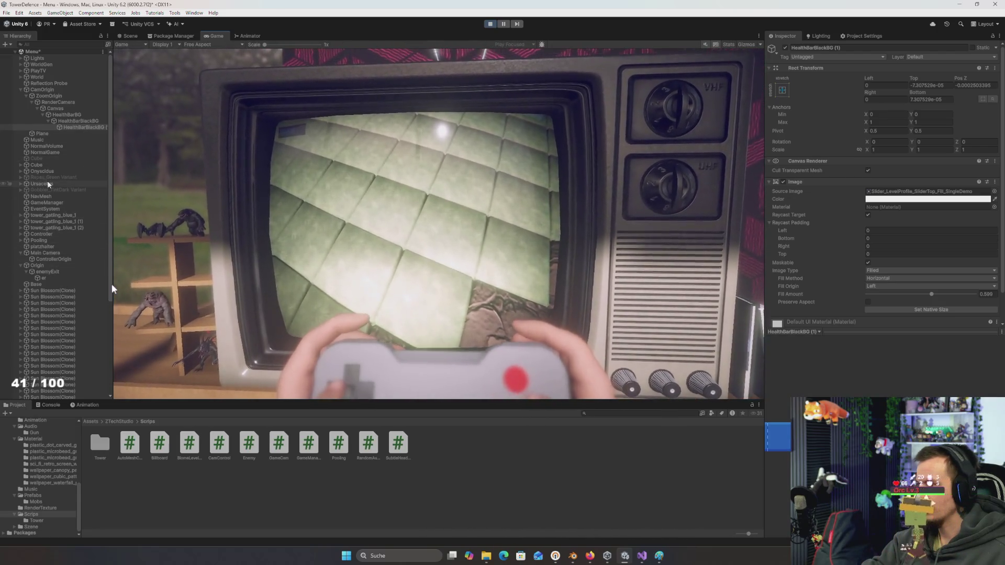
Toggle the NormalGame volume's Vignette override off, on, then off again
{"action": "left_click", "coordinate": [45, 153]}
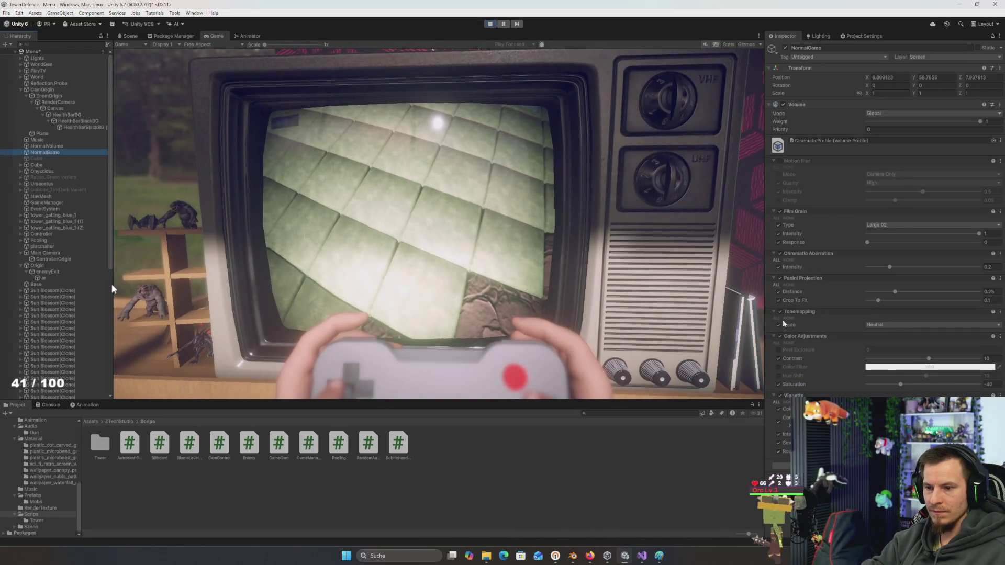
{"action": "left_click", "coordinate": [780, 396]}
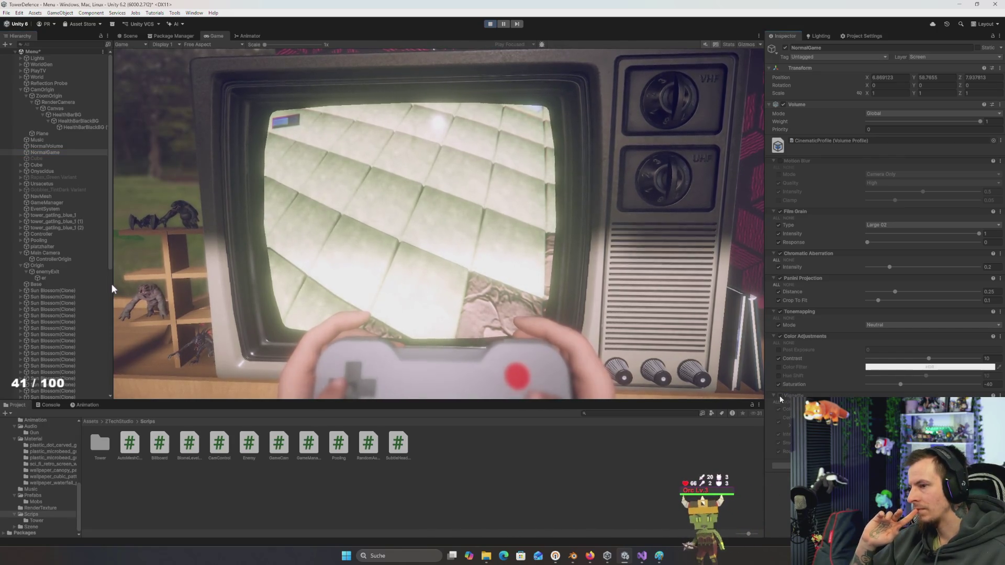
{"action": "left_click", "coordinate": [780, 396]}
{"action": "left_click", "coordinate": [781, 396]}
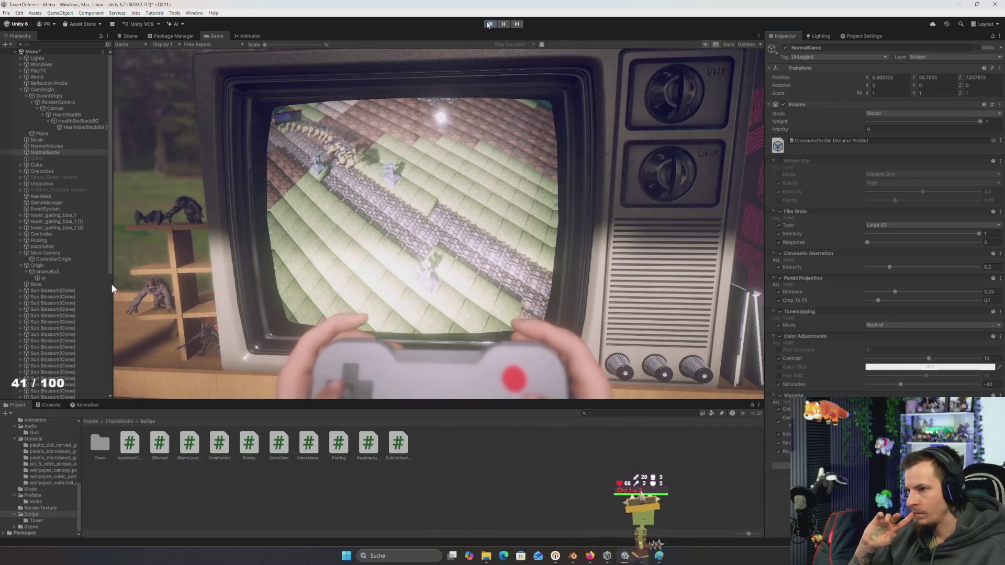
Stop the game, check GameLight, run and stop it again, and return to the Scene view
{"action": "key", "text": "ctrl+p"}
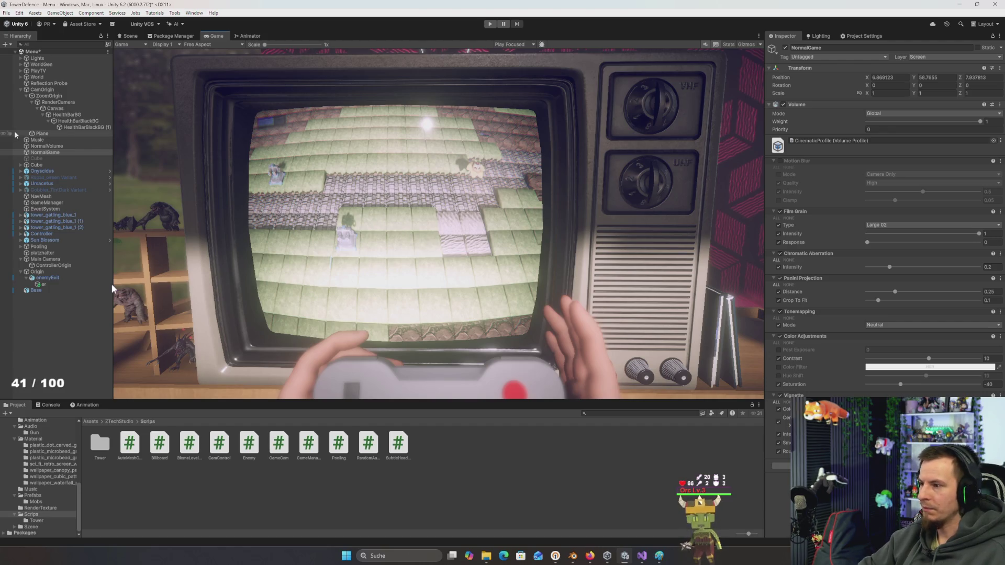
{"action": "left_click", "coordinate": [49, 64]}
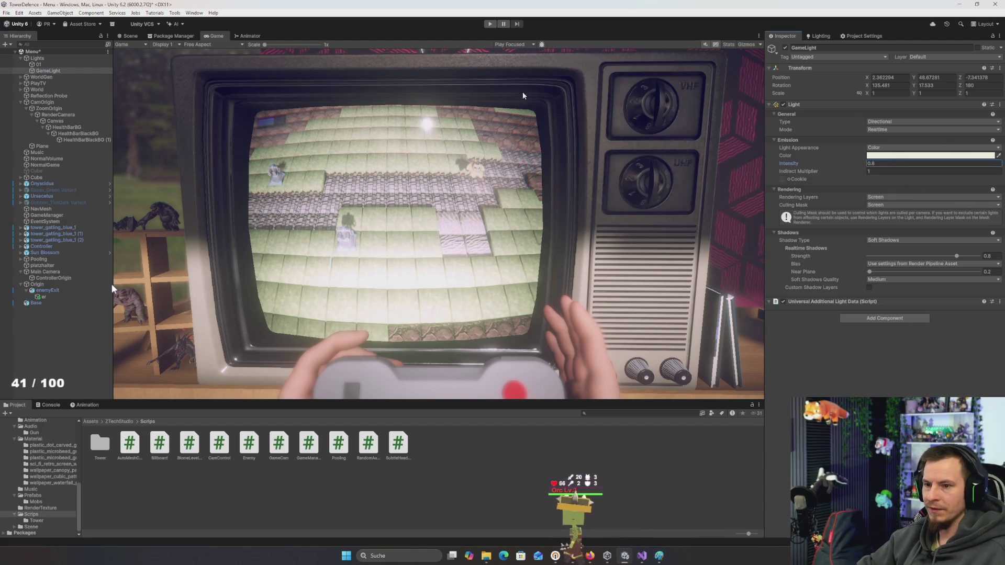
{"action": "left_click", "coordinate": [490, 25]}
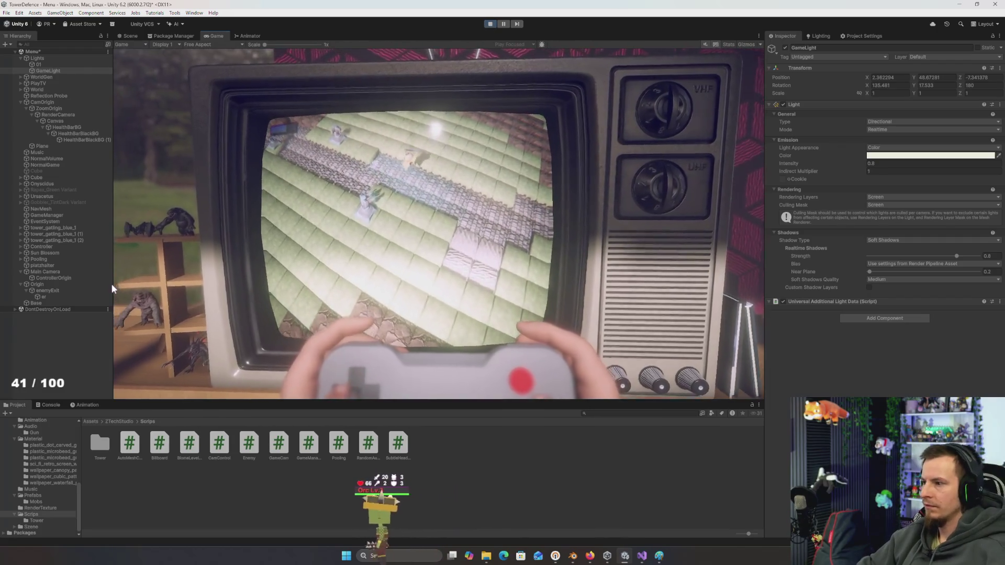
{"action": "left_click", "coordinate": [44, 173]}
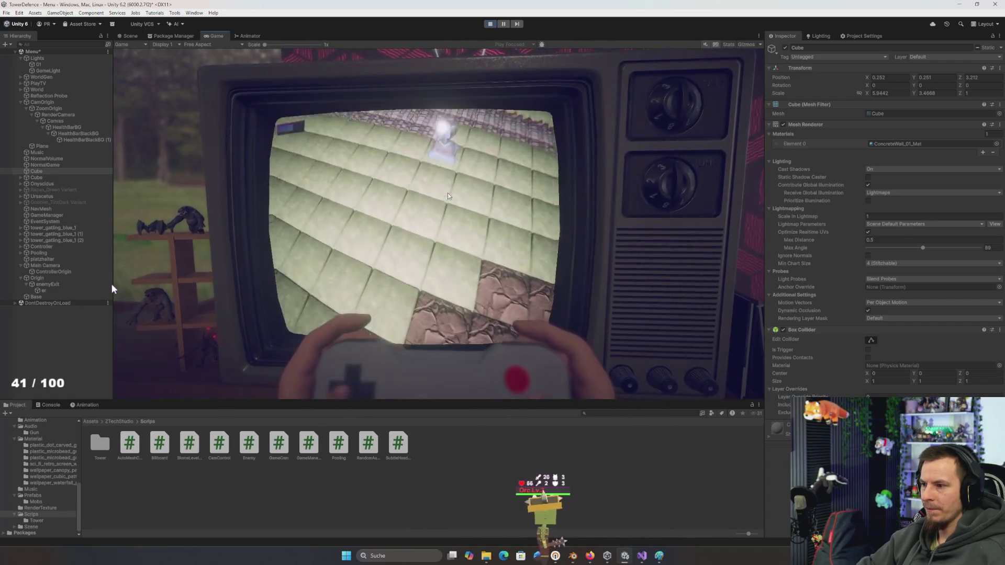
{"action": "left_click", "coordinate": [489, 24]}
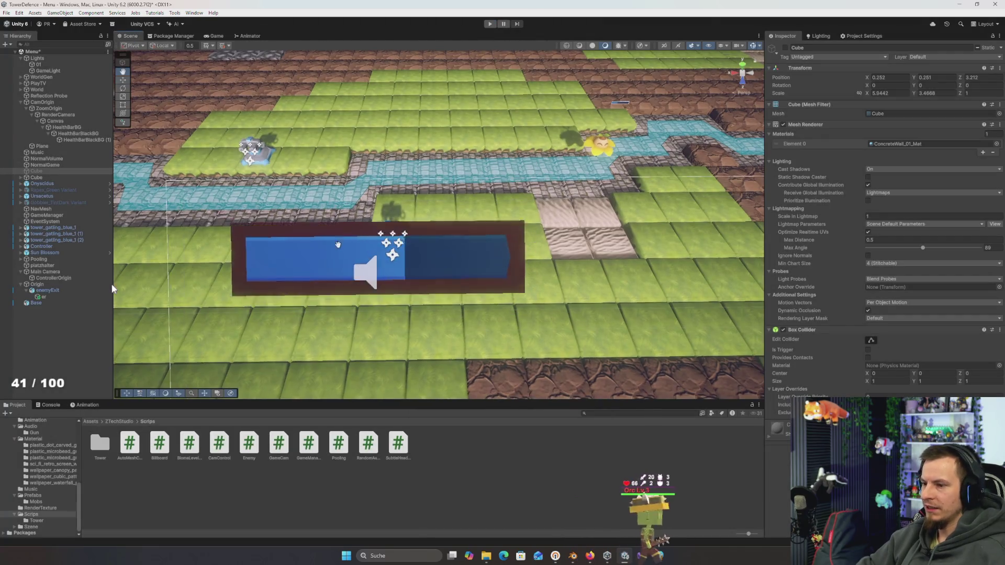
{"action": "left_click_drag", "start_coordinate": [339, 244], "coordinate": [324, 230]}
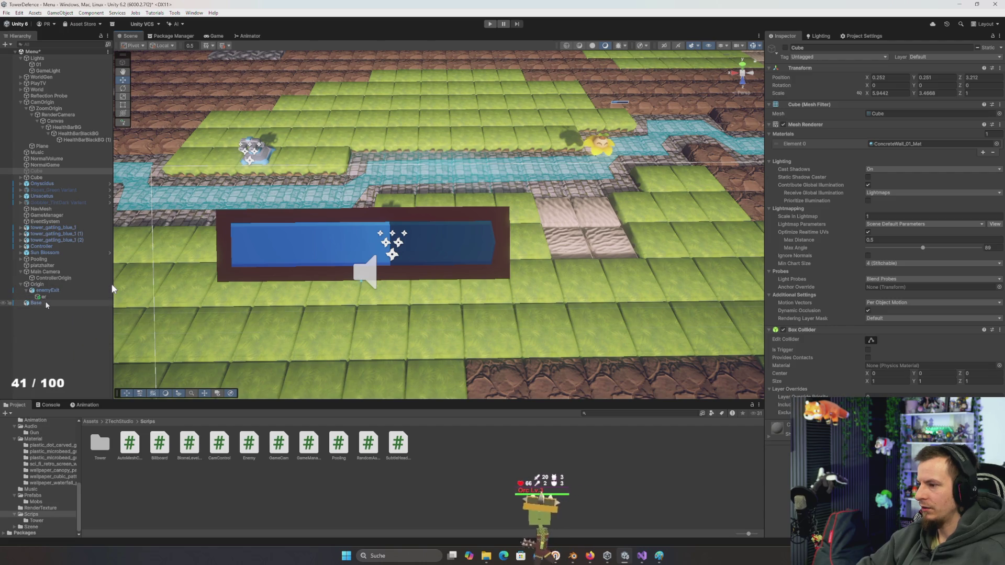
Set HealthBarBG's width to 25, nudge it right, and compare it in Game and Scene views
{"action": "left_click", "coordinate": [78, 127]}
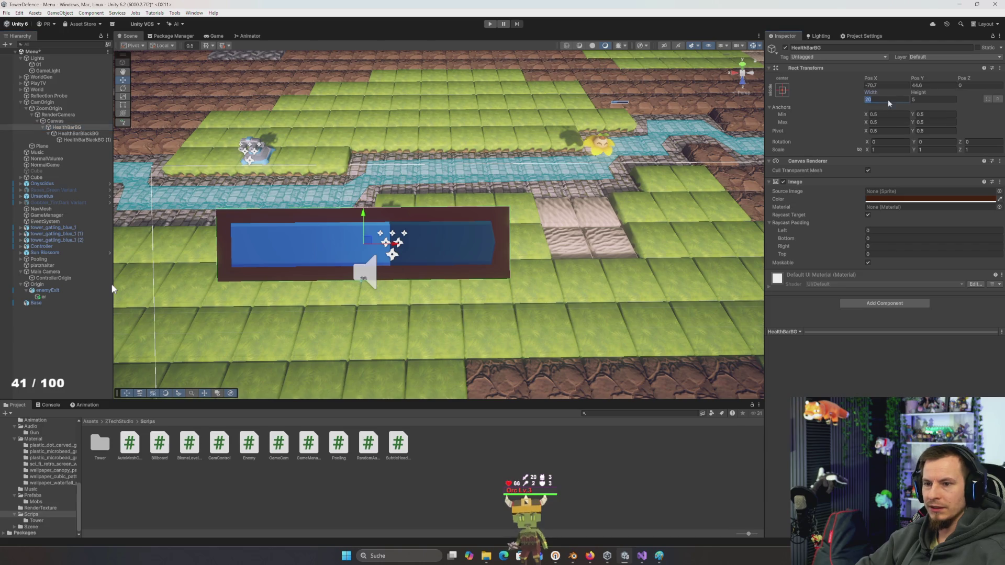
{"action": "type", "text": "25"}
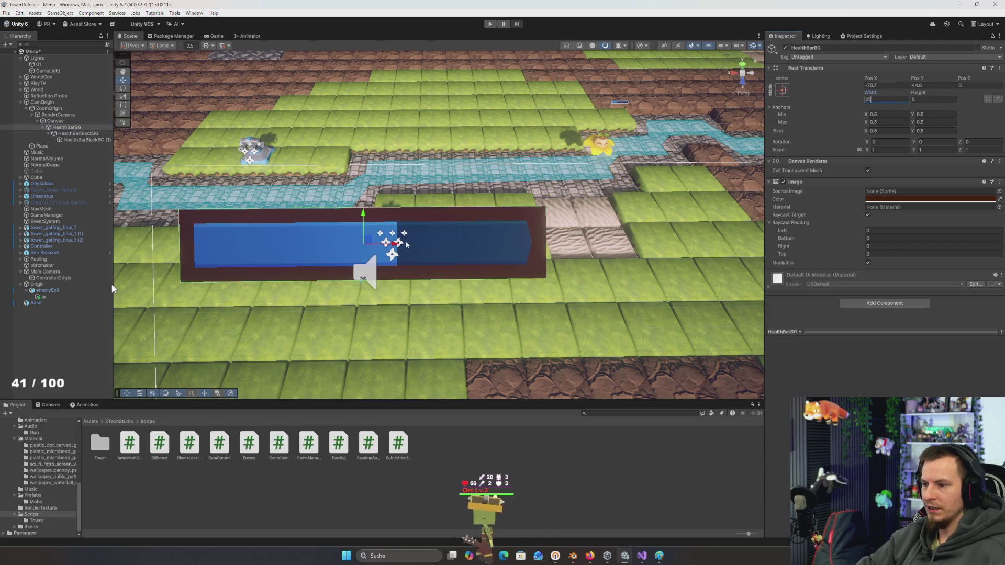
{"action": "left_click_drag", "start_coordinate": [408, 251], "coordinate": [408, 252]}
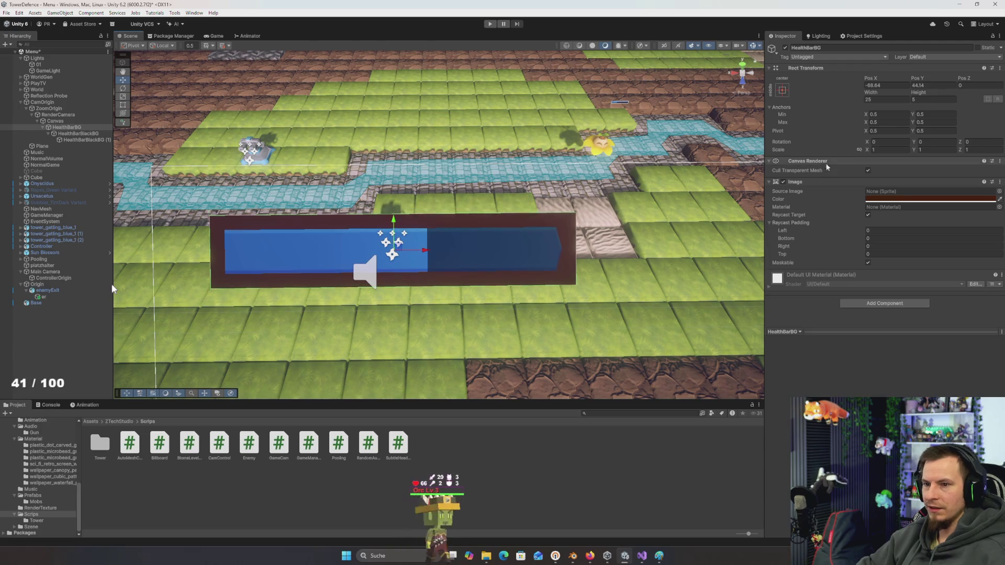
{"action": "scroll", "coordinate": [297, 233], "scroll_direction": "down", "scroll_amount": 5}
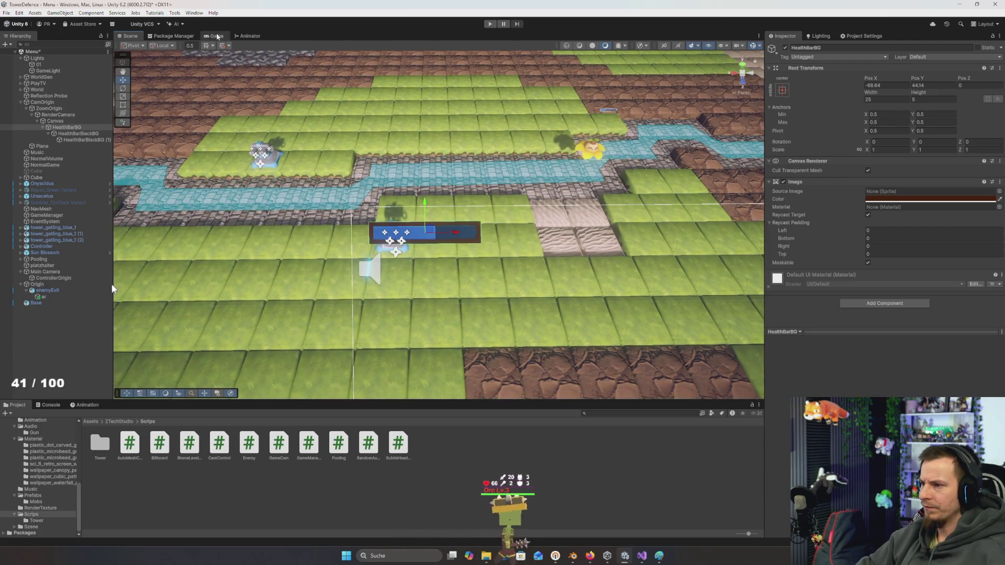
{"action": "left_click", "coordinate": [217, 35]}
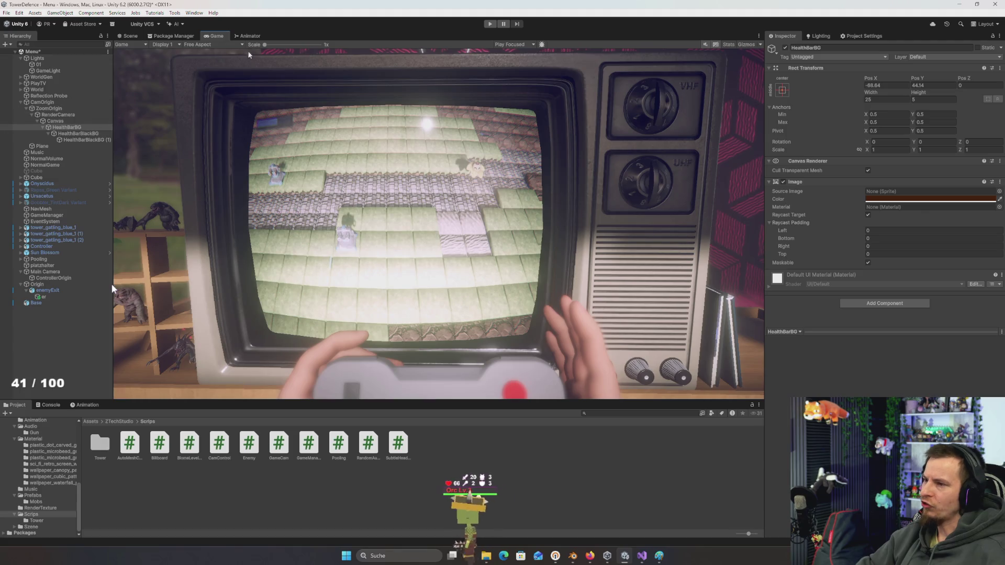
{"action": "left_click", "coordinate": [132, 36]}
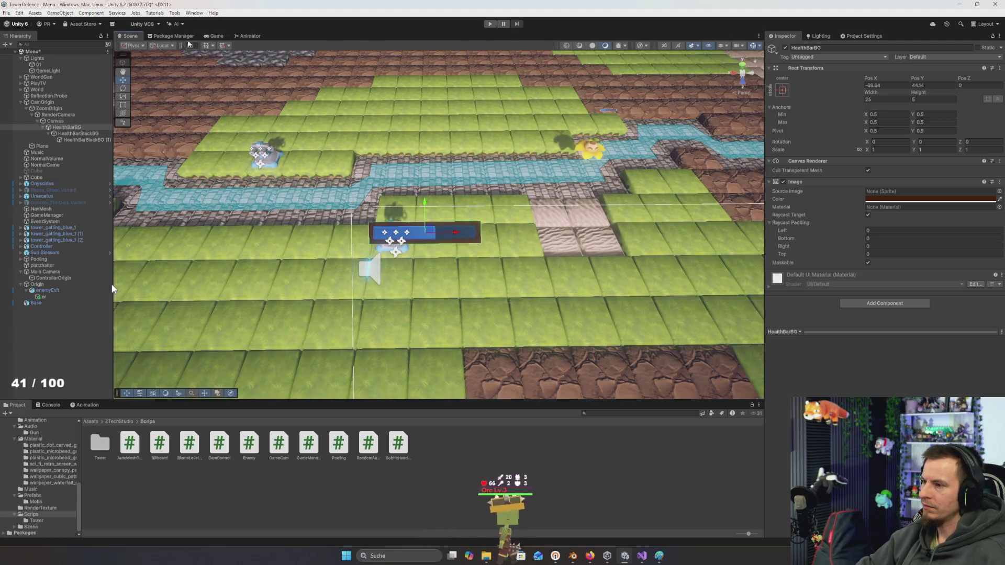
{"action": "left_click", "coordinate": [215, 36]}
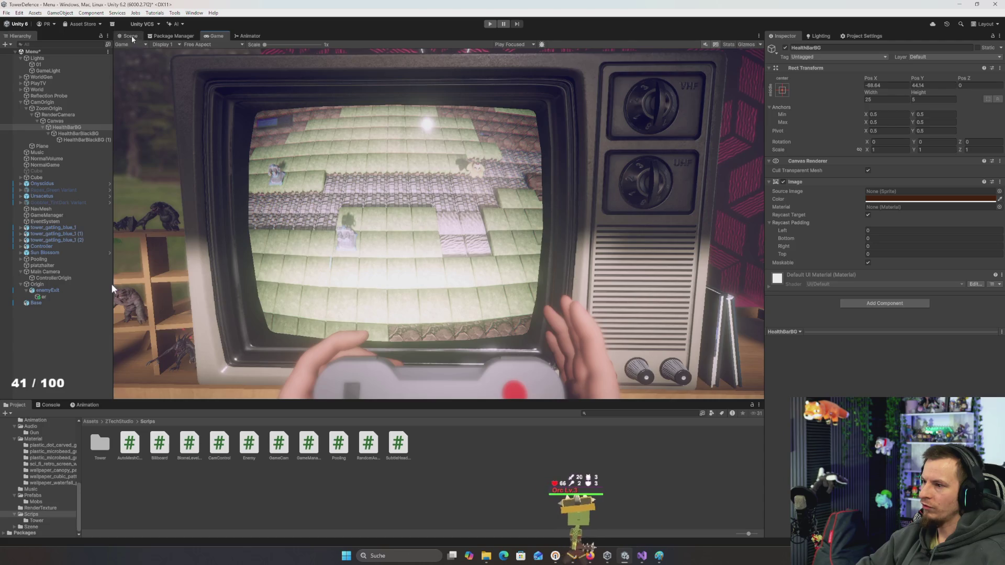
{"action": "left_click", "coordinate": [131, 36]}
{"action": "scroll", "coordinate": [595, 174], "scroll_direction": "up", "scroll_amount": 5}
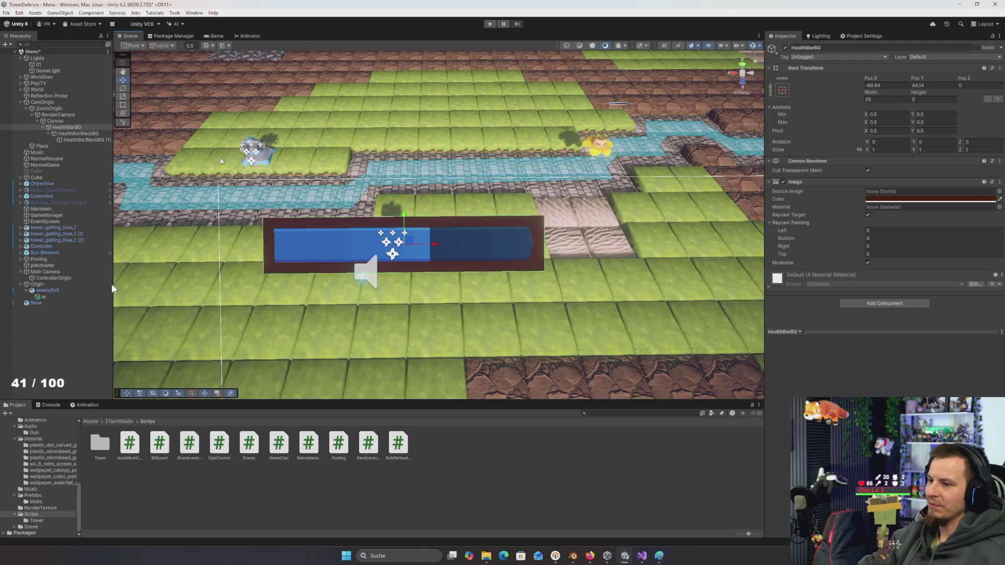
Set the background height to 4 and give HealthBarBlackBG 0.5 insets on its sides
{"action": "left_click", "coordinate": [101, 134]}
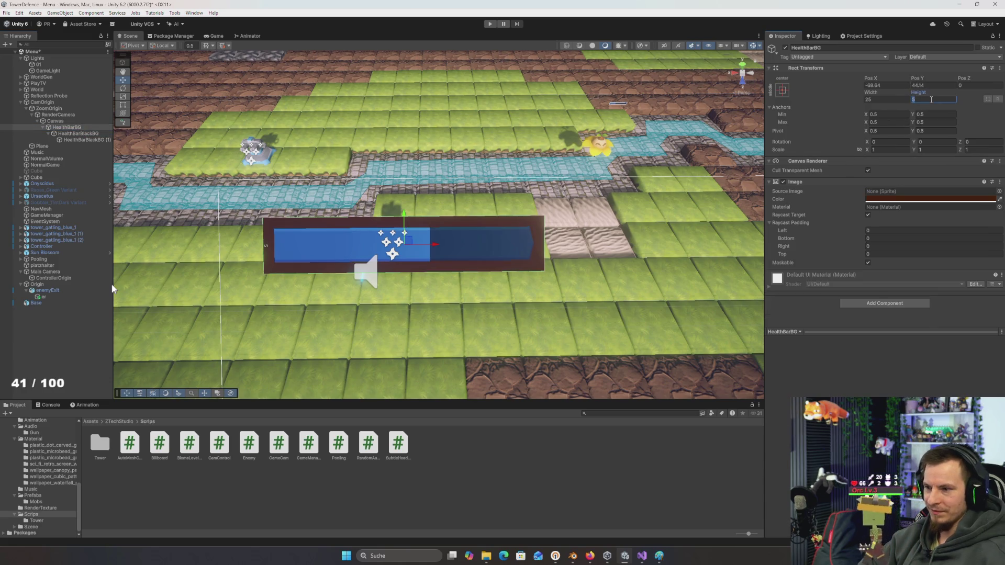
{"action": "type", "text": "4"}
{"action": "left_click", "coordinate": [5, 134]}
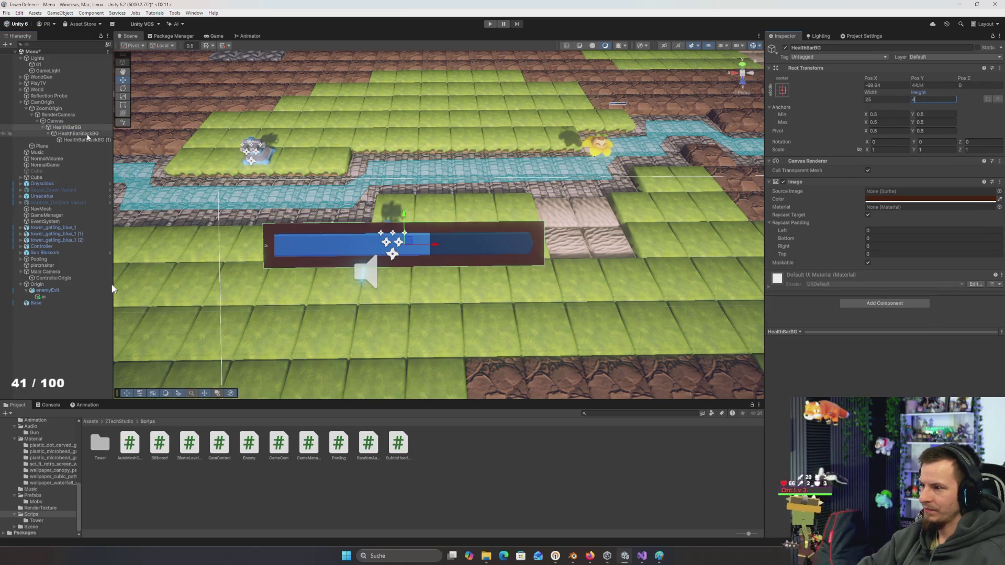
{"action": "left_click", "coordinate": [889, 86]}
{"action": "key", "text": "BackSpace"}
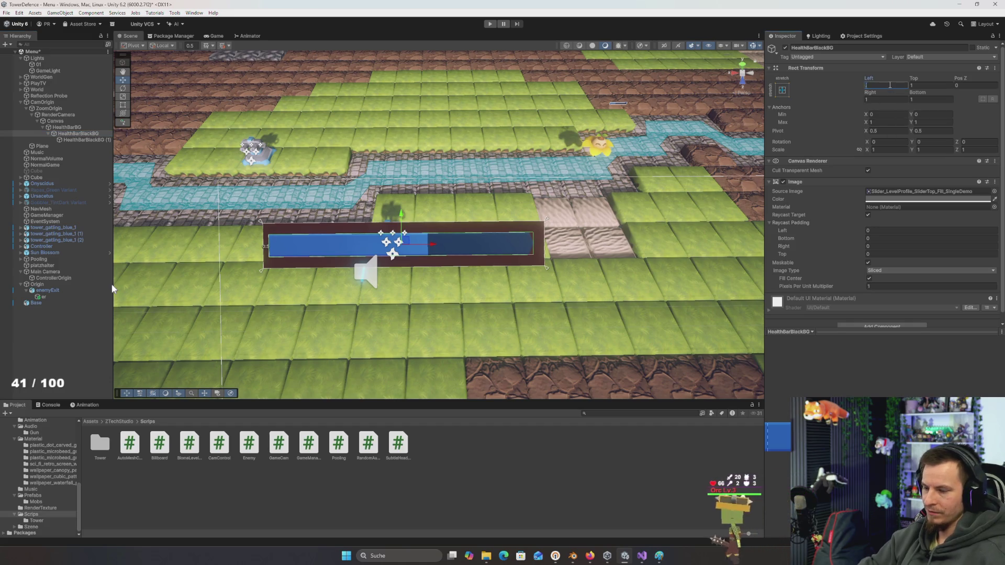
{"action": "type", "text": ".5"}
{"action": "key", "text": "Tab"}
{"action": "type", "text": ".5"}
{"action": "key", "text": "Tab"}
{"action": "type", "text": ".5"}
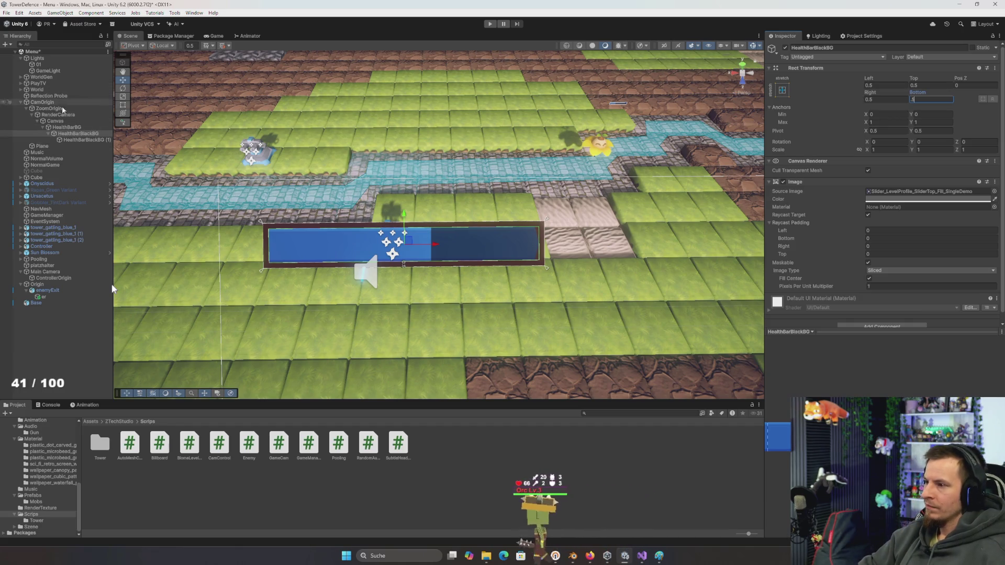
Select HealthBarBlackBG (1) and HealthBarBlackBG in turn, then open HealthBarBlackBG's context menu
{"action": "left_click", "coordinate": [72, 139]}
{"action": "left_click", "coordinate": [73, 135]}
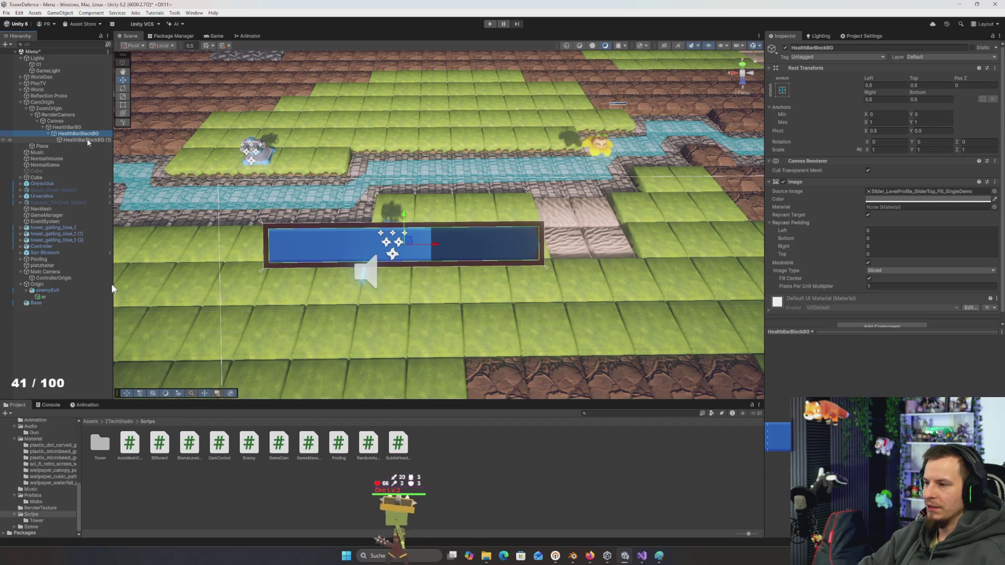
{"action": "left_click", "coordinate": [77, 140]}
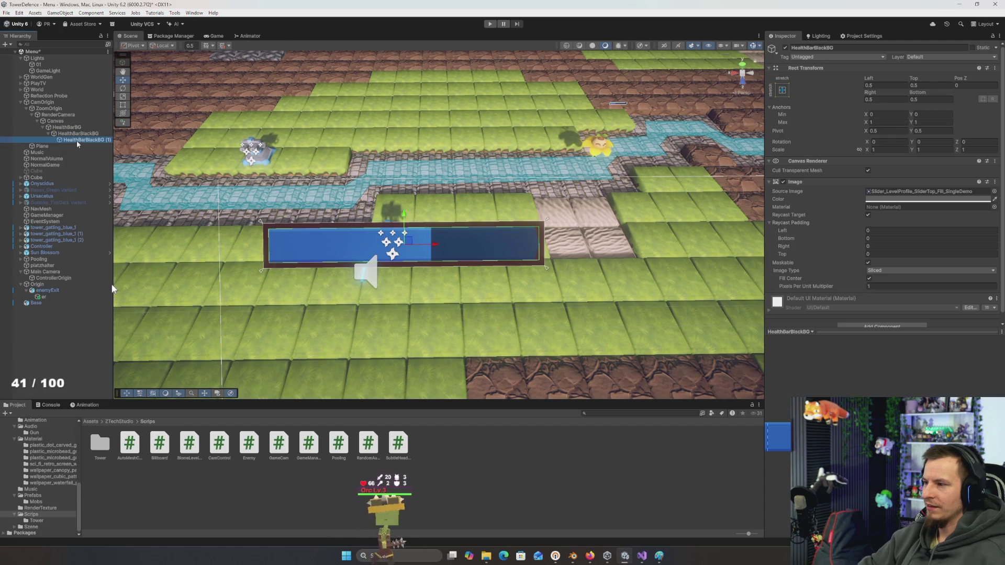
{"action": "right_click", "coordinate": [77, 134]}
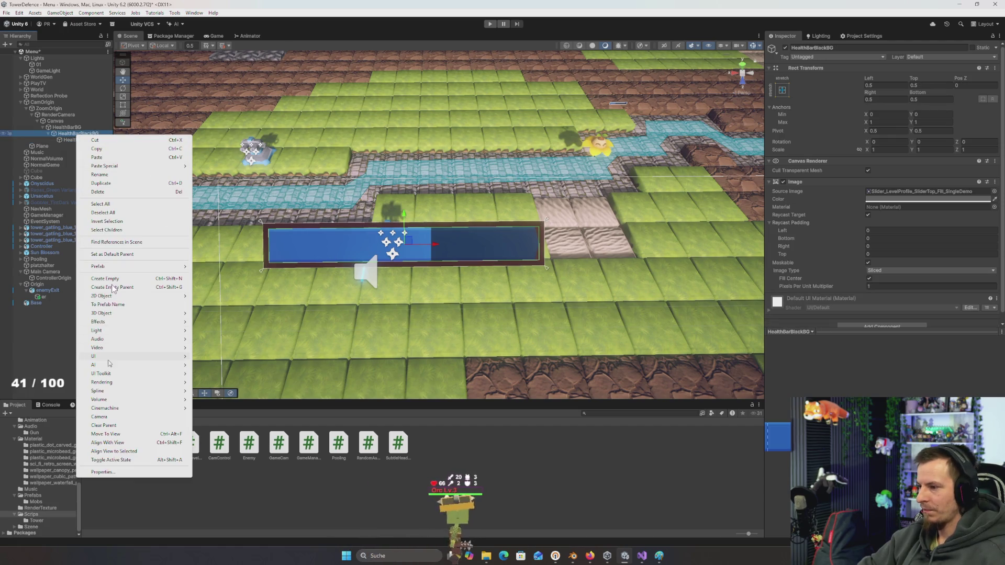
Add a Text - TextMeshPro object under HealthBarBlackBG and import the TMP Essentials
{"action": "mouse_move", "coordinate": [105, 357]}
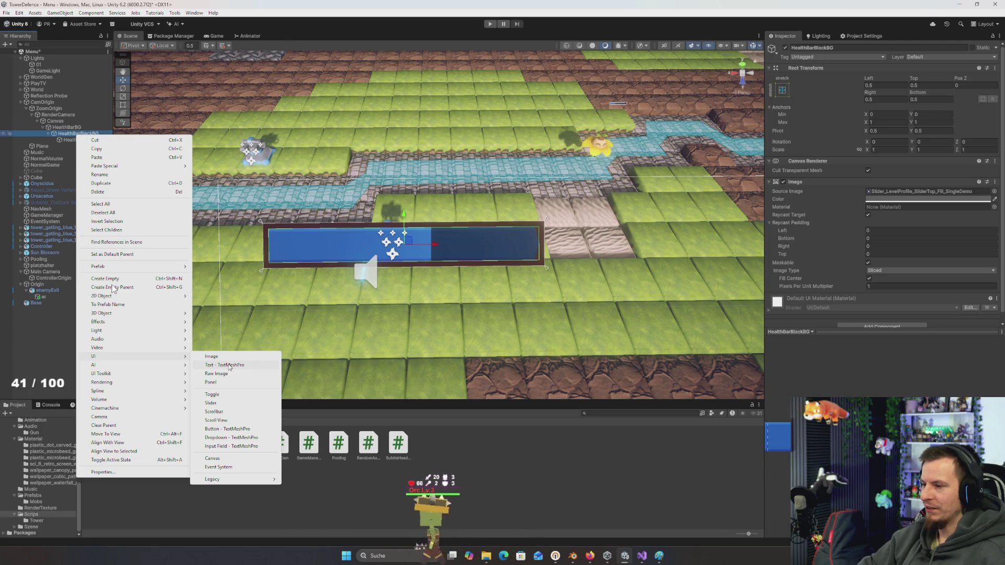
{"action": "left_click", "coordinate": [229, 366]}
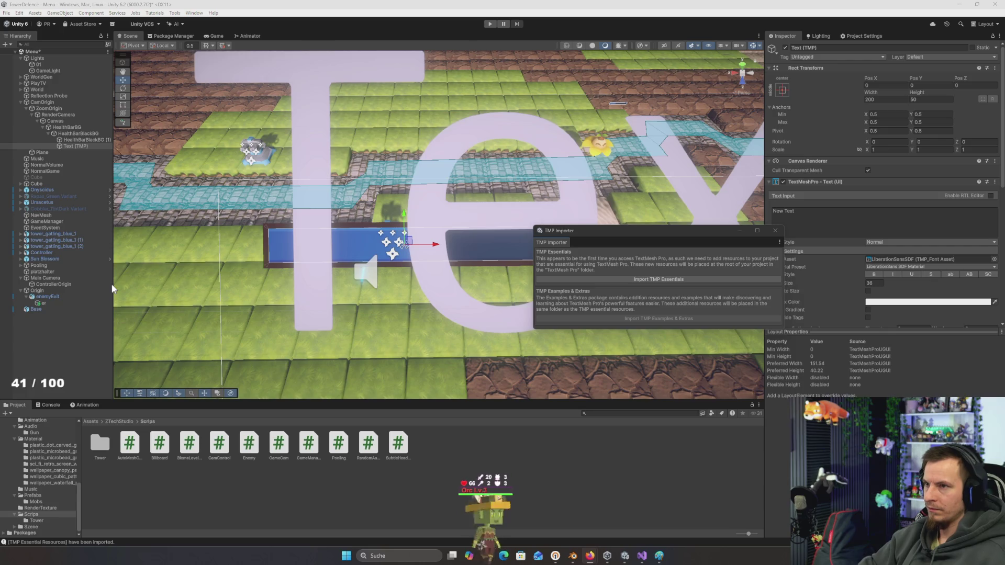
{"action": "left_click", "coordinate": [681, 279]}
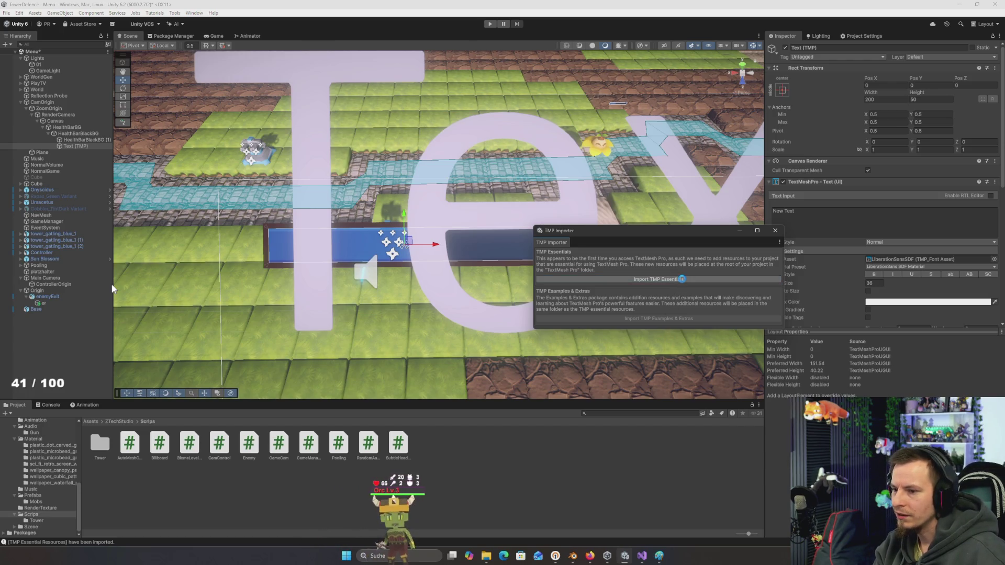
{"action": "left_click", "coordinate": [772, 234]}
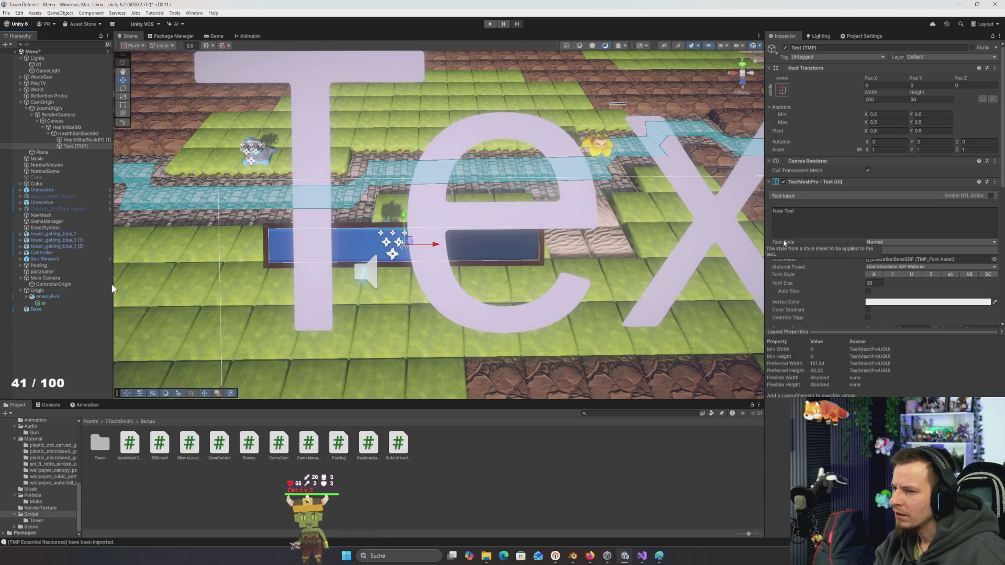
{"action": "scroll", "coordinate": [579, 244], "scroll_direction": "down", "scroll_amount": 3}
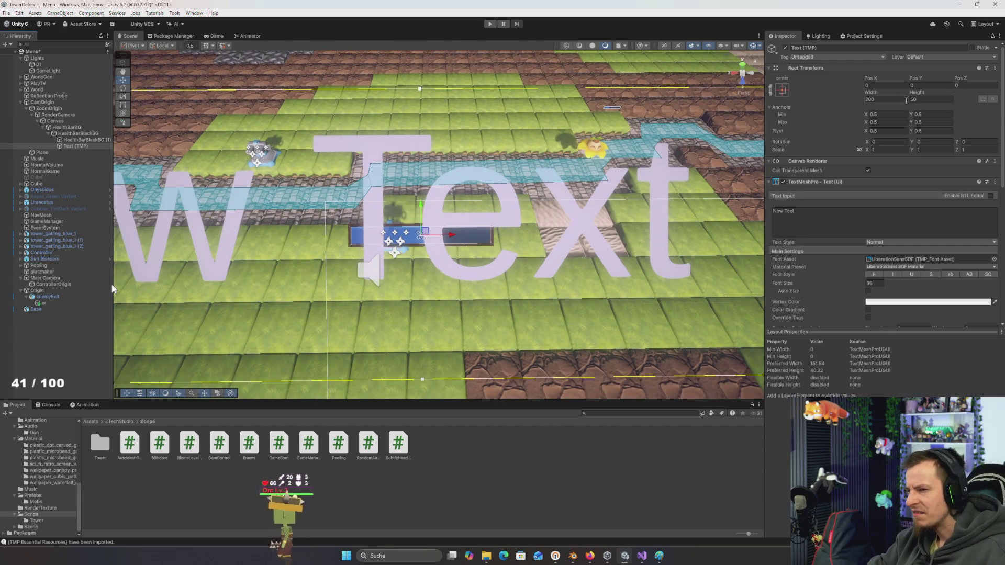
{"action": "left_click", "coordinate": [781, 89]}
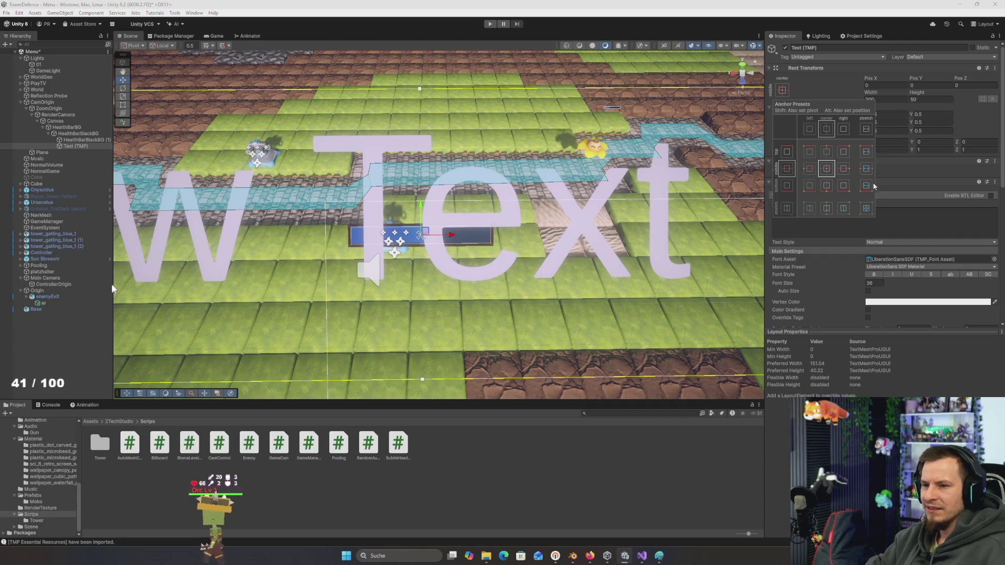
Anchor the text stretch-stretch across the bar with its Rect offsets set to 0
{"action": "left_click", "coordinate": [893, 85]}
{"action": "type", "text": "0"}
{"action": "key", "text": "Tab"}
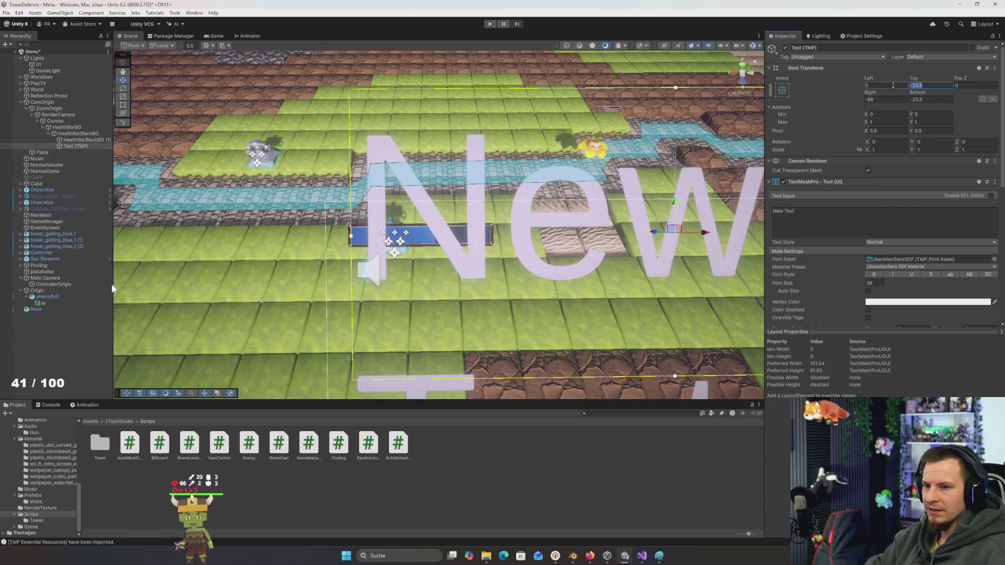
{"action": "type", "text": "0"}
{"action": "key", "text": "Tab"}
{"action": "type", "text": "0"}
{"action": "key", "text": "Tab"}
{"action": "type", "text": "0"}
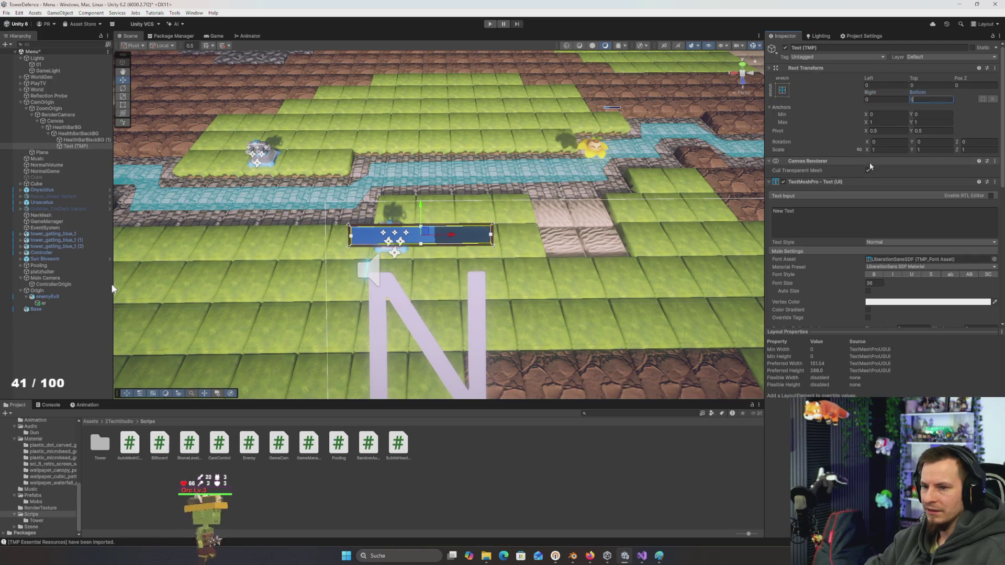
Set the text's font size to 3
{"action": "scroll", "coordinate": [887, 167], "scroll_direction": "down", "scroll_amount": 3}
{"action": "type", "text": "5"}
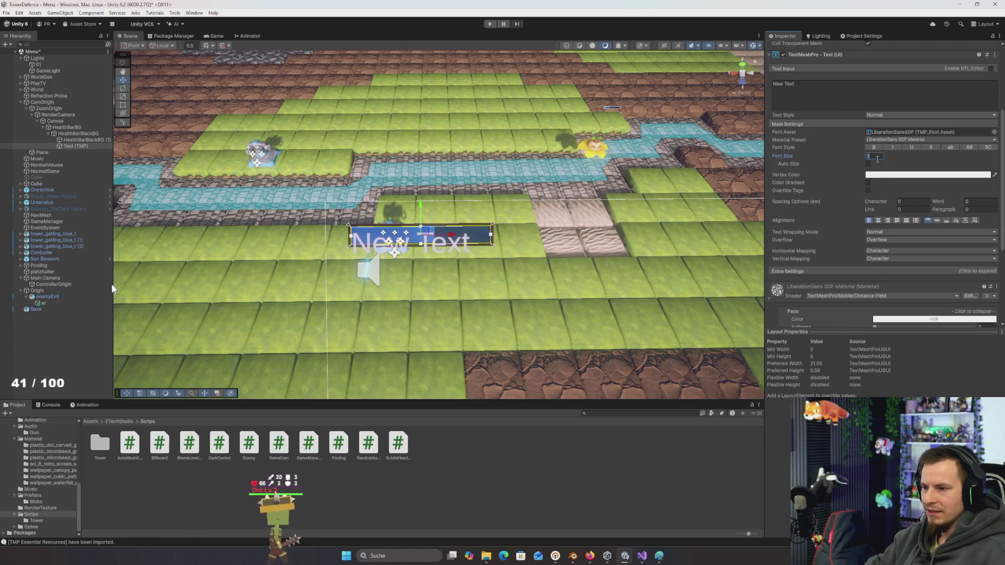
{"action": "key", "text": "BackSpace"}
{"action": "type", "text": "2"}
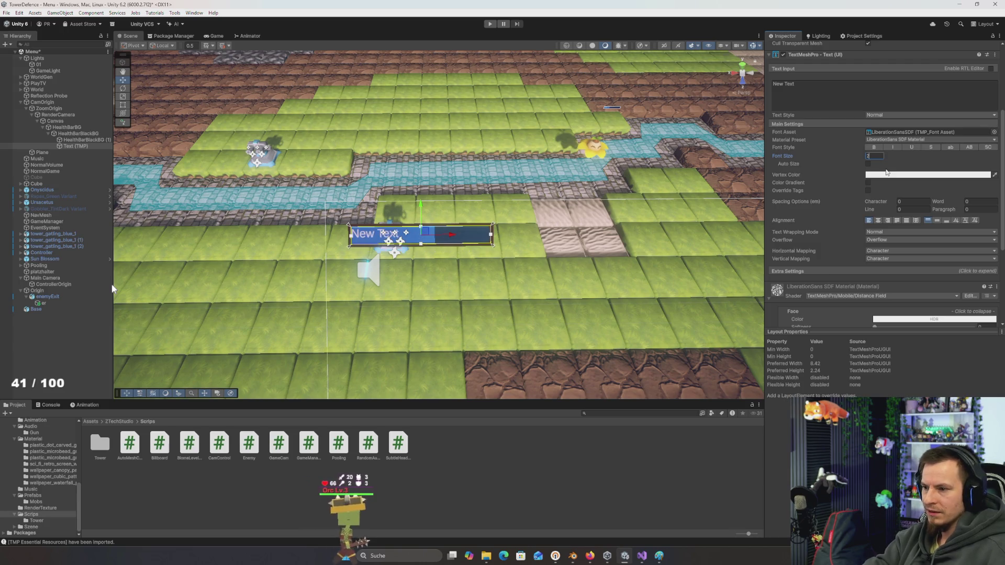
{"action": "key", "text": "BackSpace"}
{"action": "type", "text": "3"}
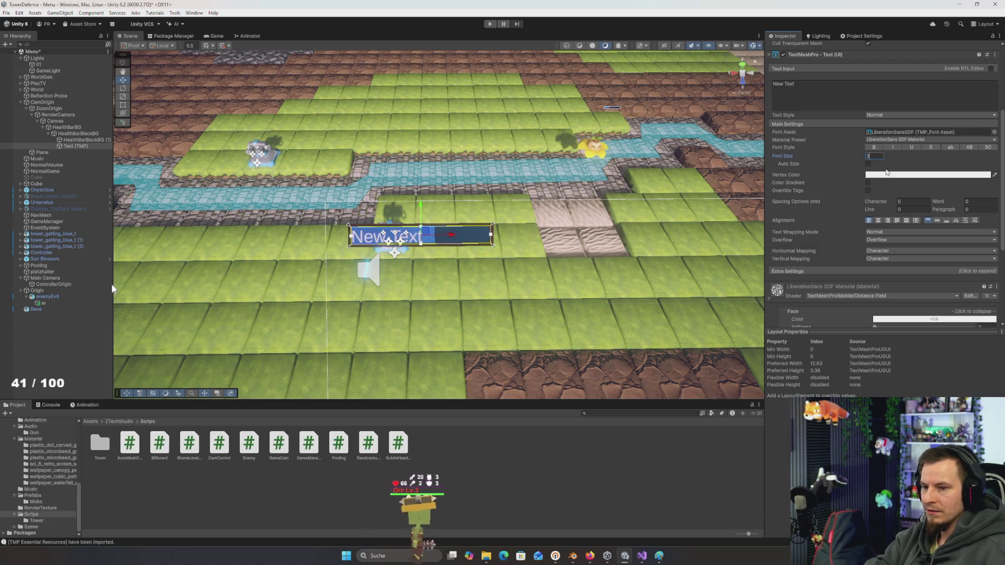
Left-align the text and give it a small left offset
{"action": "left_click", "coordinate": [879, 220]}
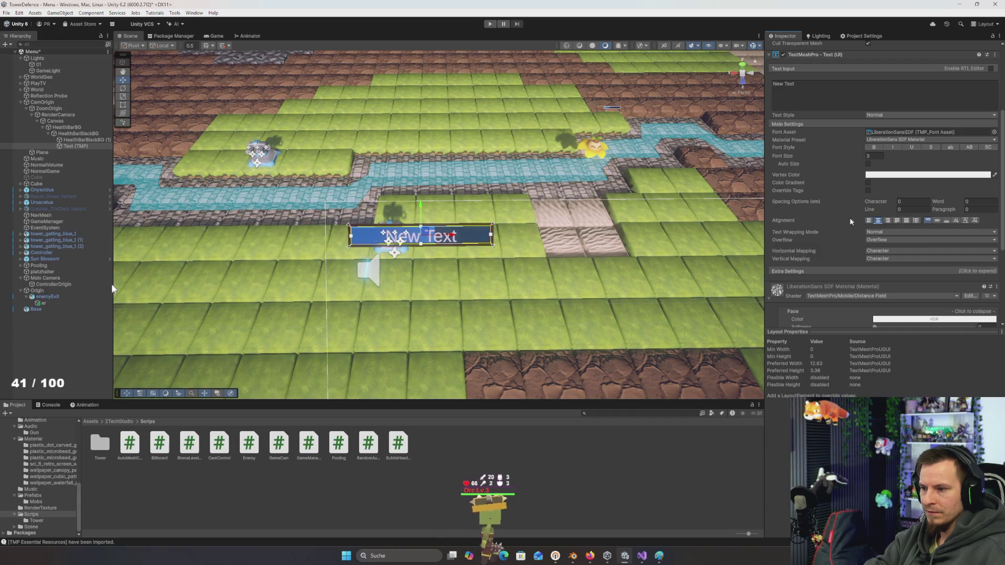
{"action": "key", "text": "f"}
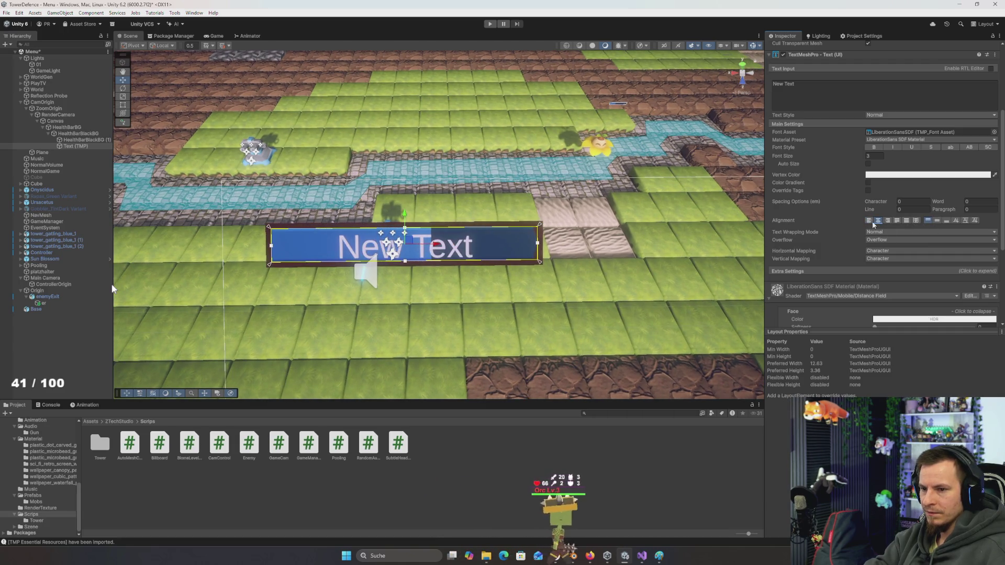
{"action": "left_click", "coordinate": [871, 221]}
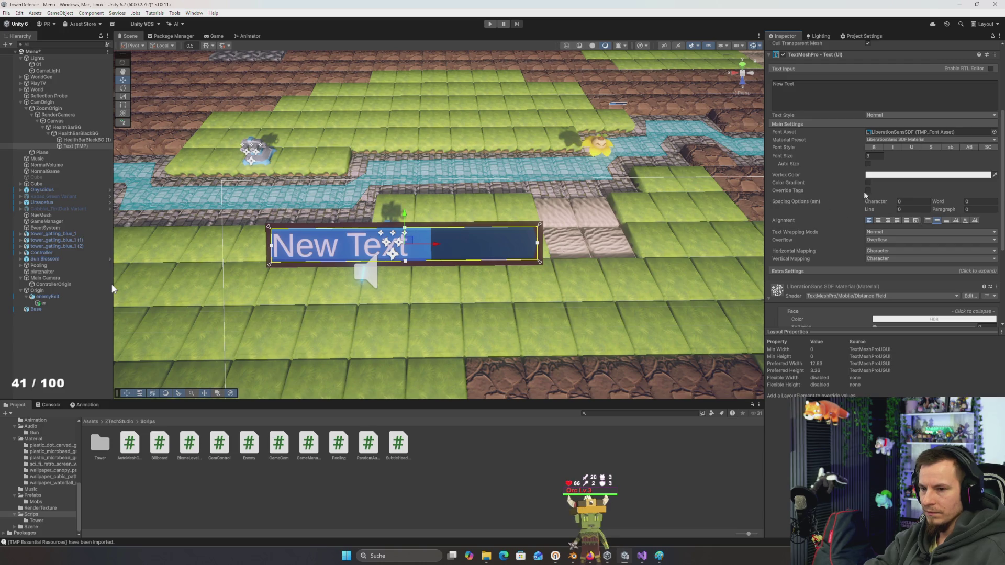
{"action": "scroll", "coordinate": [901, 204], "scroll_direction": "up", "scroll_amount": 5}
{"action": "left_click", "coordinate": [882, 63]}
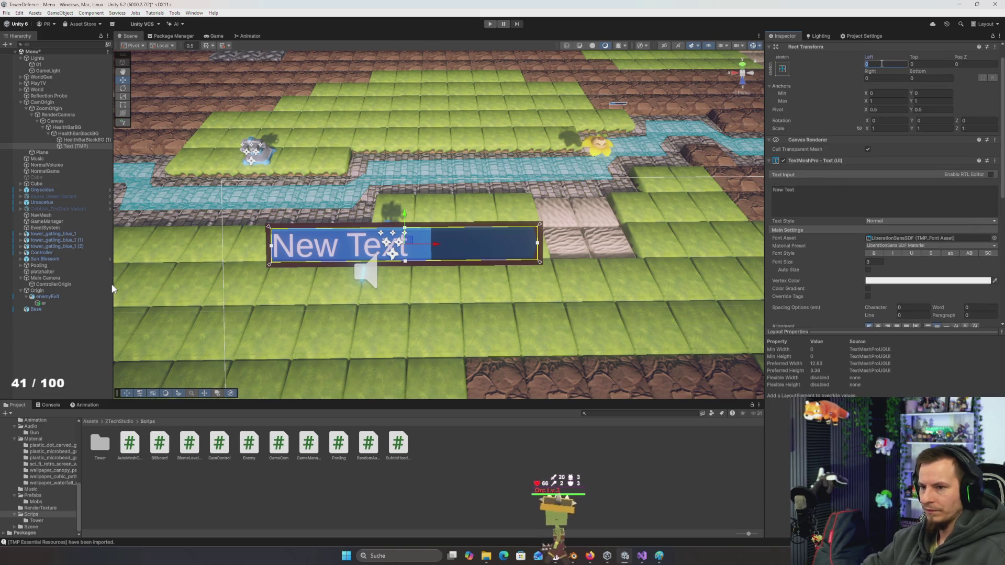
{"action": "type", "text": "2"}
{"action": "key", "text": "BackSpace"}
{"action": "type", "text": "1"}
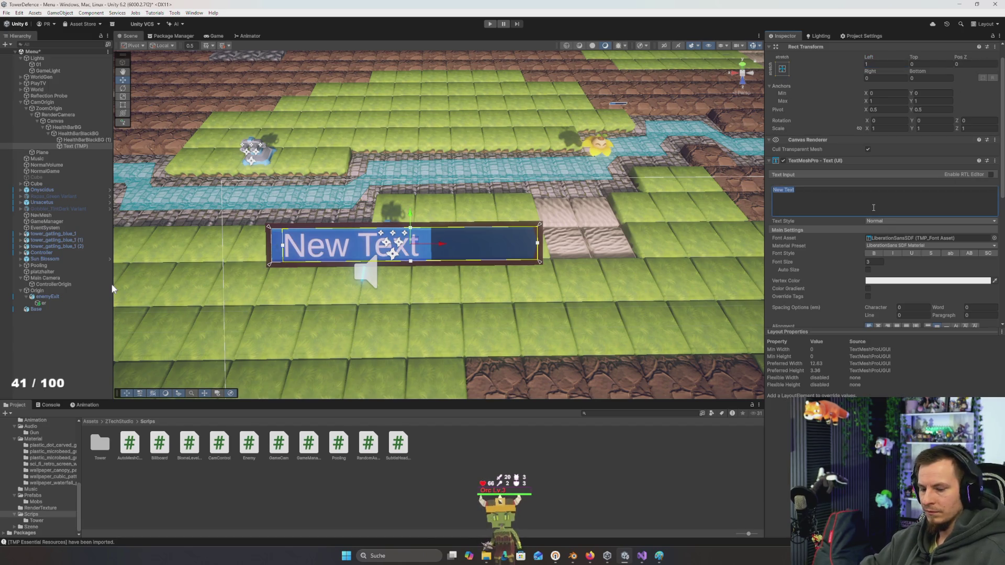
{"action": "type", "text": "1500"}
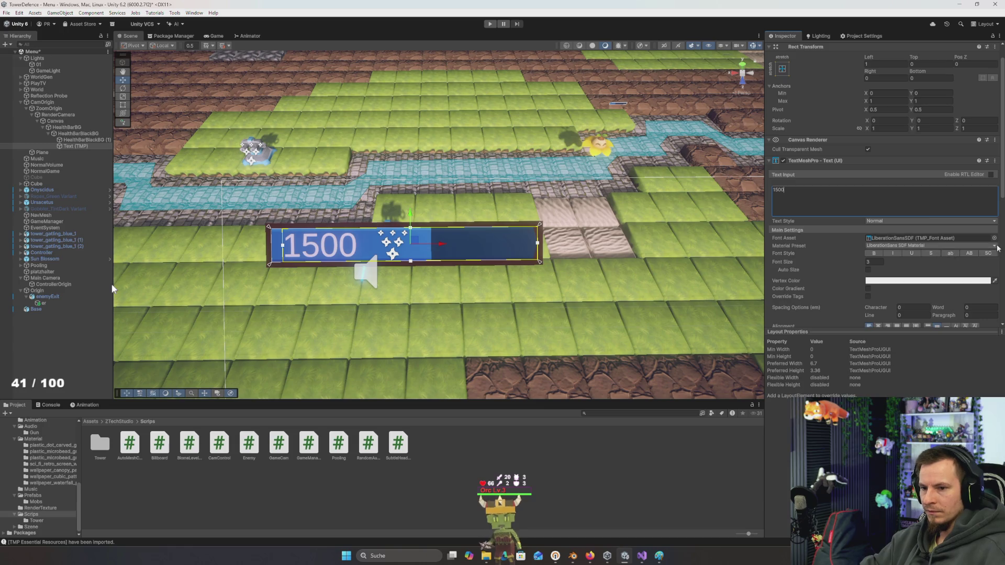
Preview fonts such as JosefinSans-Bold and PlayGold, then apply Alata-Regular SDF to the label
{"action": "left_click", "coordinate": [995, 239]}
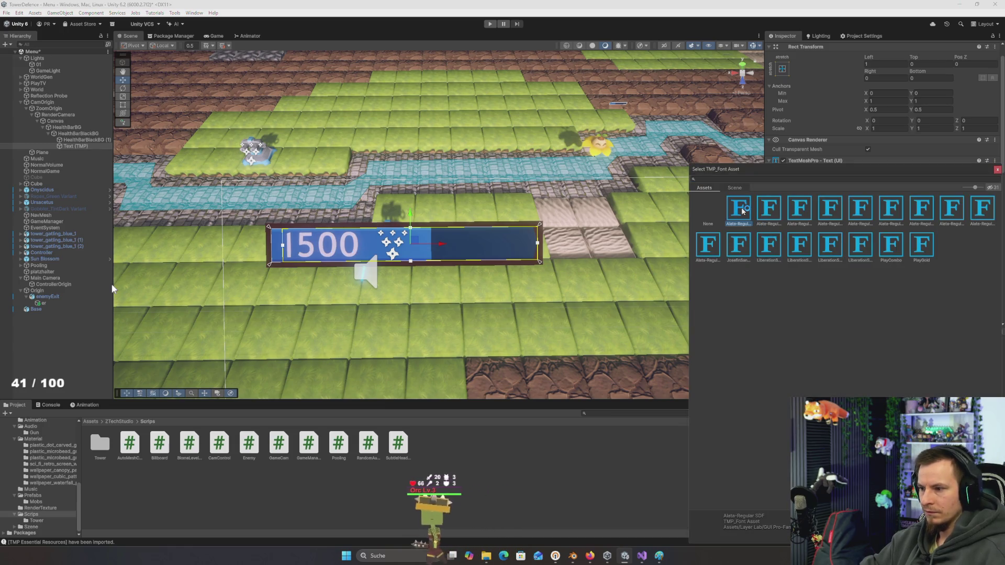
{"action": "key", "text": "Down"}
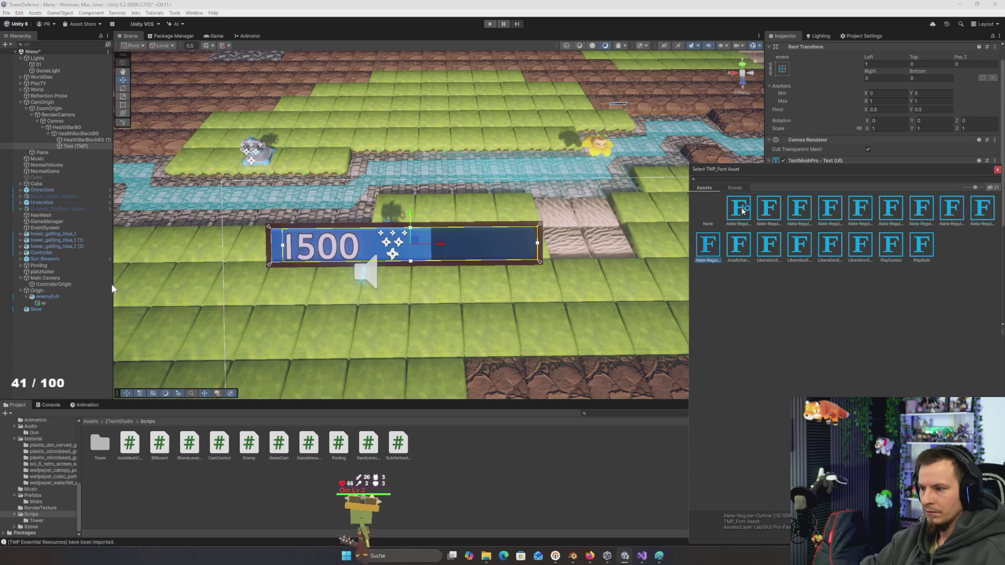
{"action": "key", "text": "Right"}
{"action": "key", "text": "Right"}
{"action": "key", "text": "Right"}
{"action": "key", "text": "Right"}
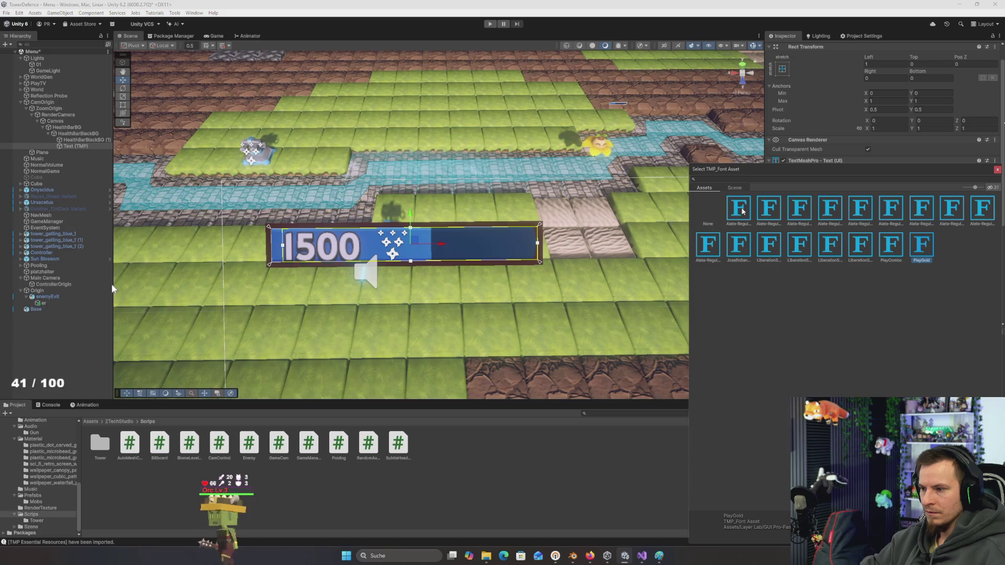
{"action": "key", "text": "Left"}
{"action": "key", "text": "Up"}
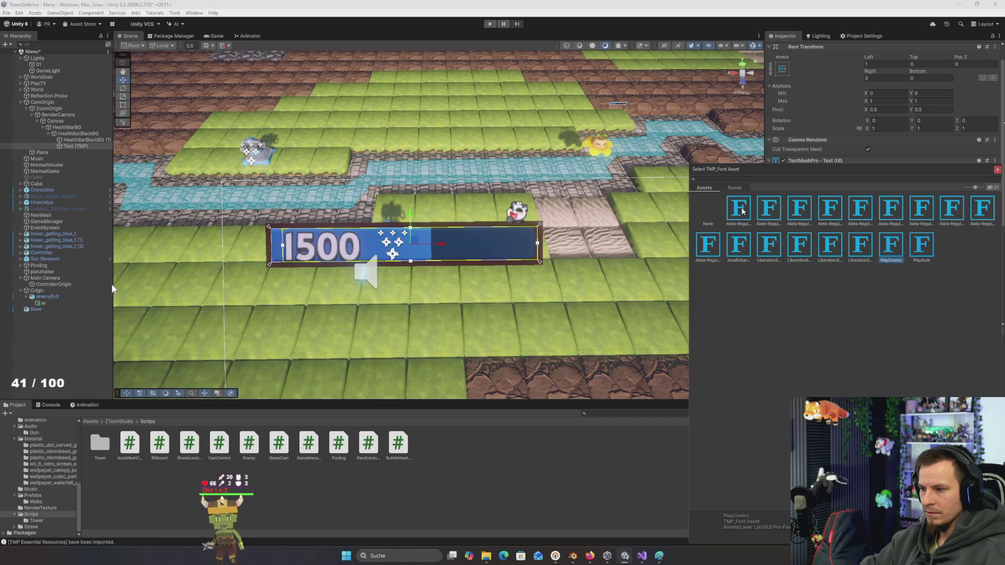
{"action": "key", "text": "Left"}
{"action": "key", "text": "Left"}
{"action": "key", "text": "Left"}
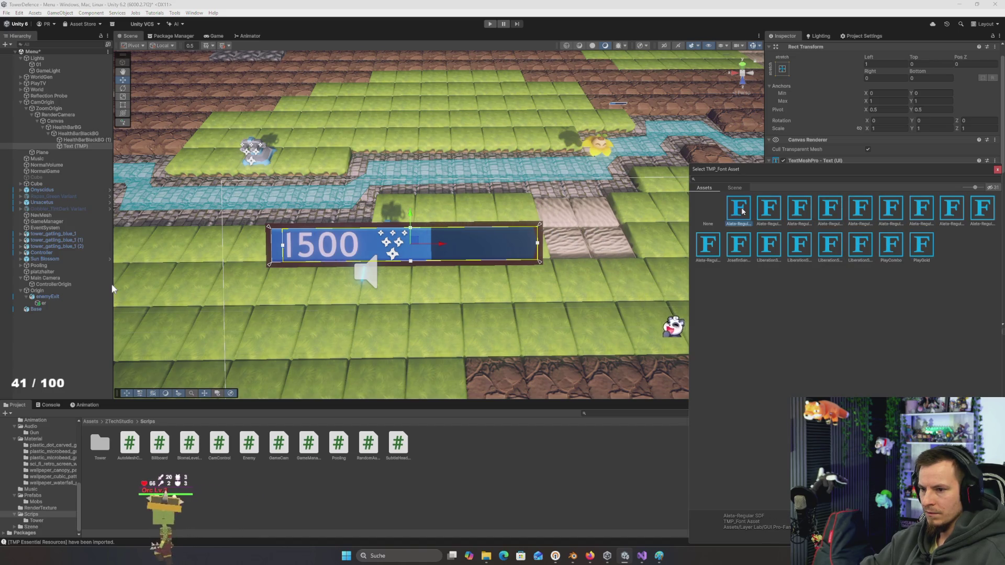
{"action": "key", "text": "Right"}
{"action": "key", "text": "Right"}
{"action": "key", "text": "Right"}
{"action": "key", "text": "Right"}
{"action": "key", "text": "Right"}
{"action": "key", "text": "Right"}
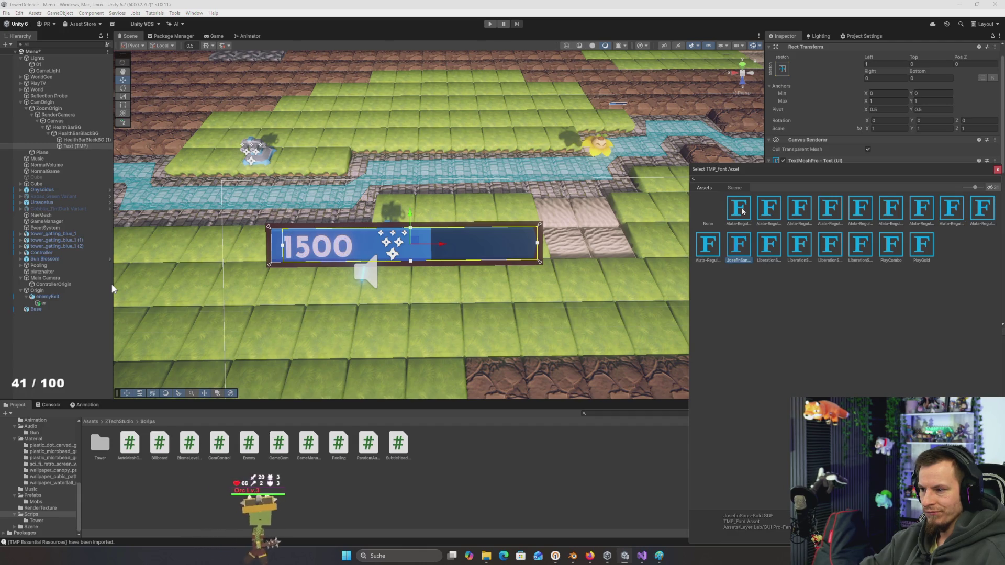
{"action": "key", "text": "Right"}
{"action": "key", "text": "Right"}
{"action": "key", "text": "Right"}
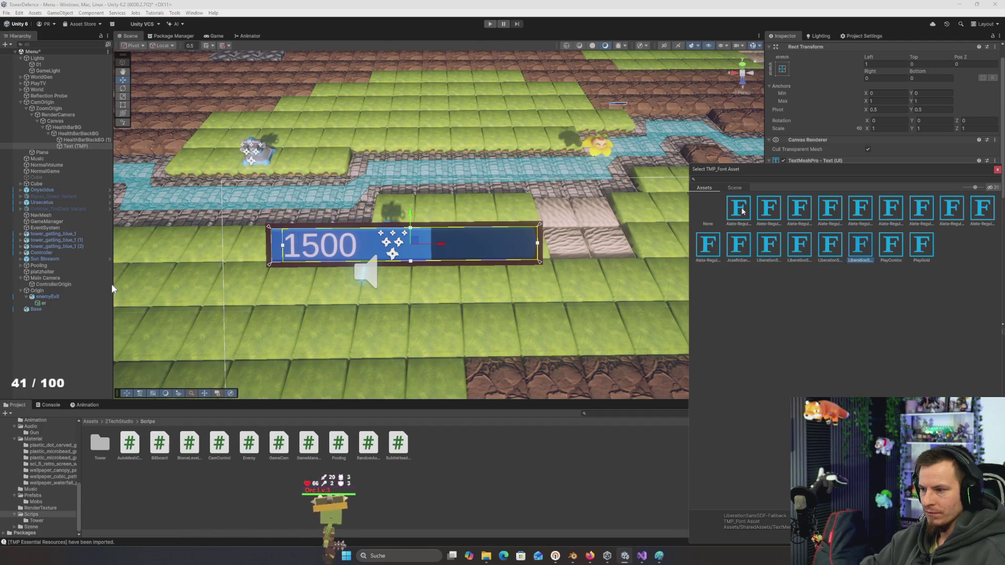
{"action": "left_click", "coordinate": [743, 211]}
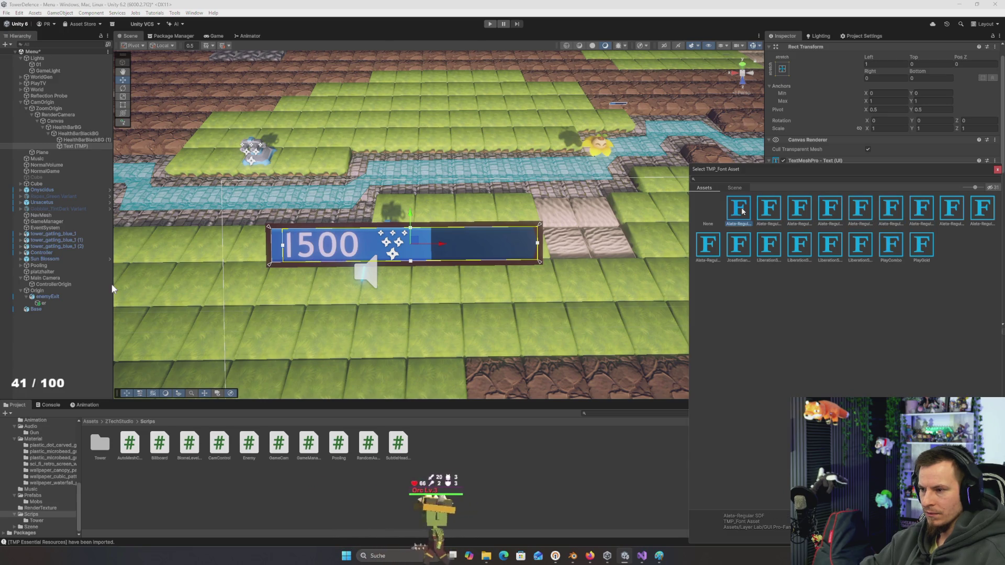
{"action": "key", "text": "Return"}
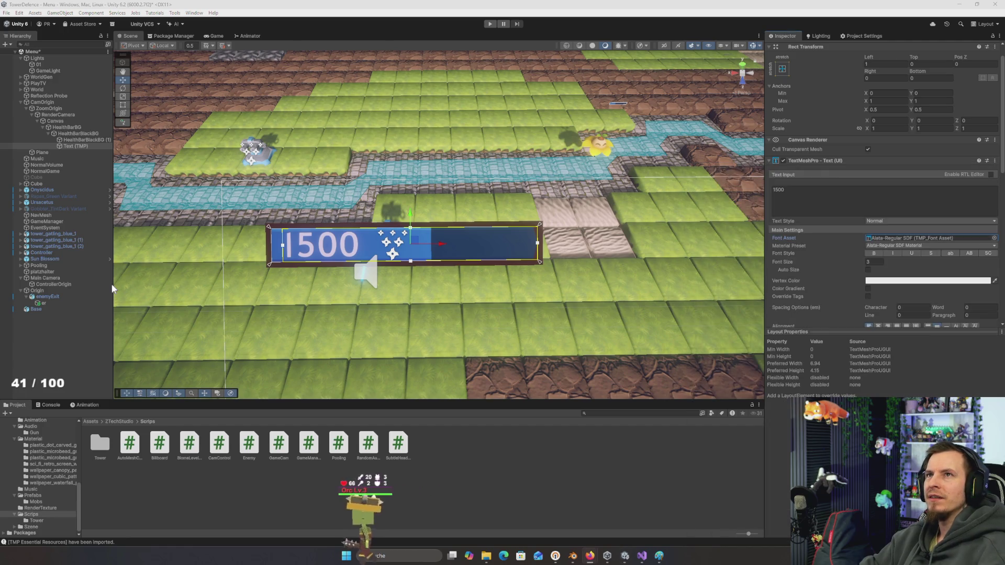
Switch to the browser and load the Google Fonts site
{"action": "key", "text": "alt+Tab"}
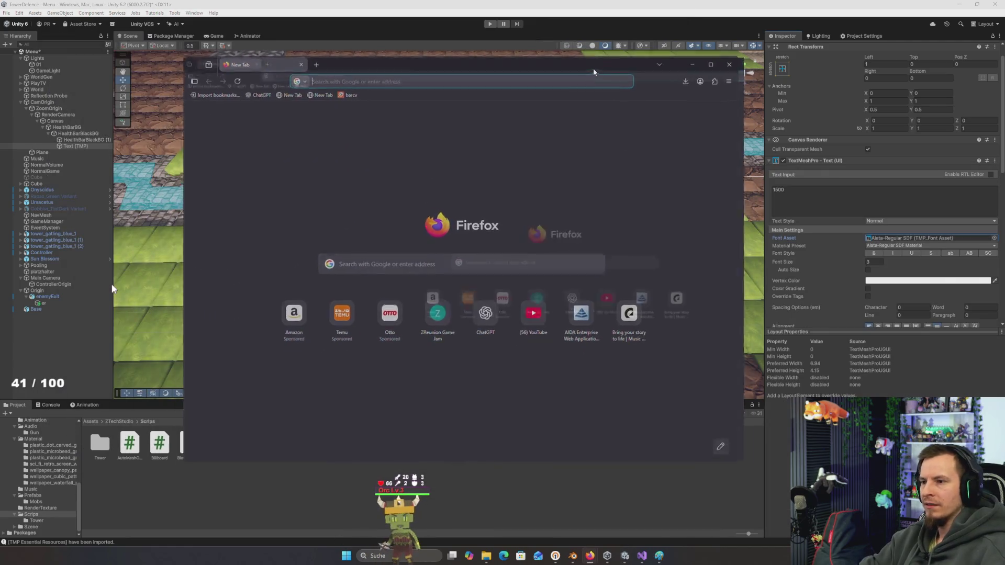
{"action": "key", "text": "super+Up"}
{"action": "type", "text": "fonts"}
{"action": "key", "text": "Return"}
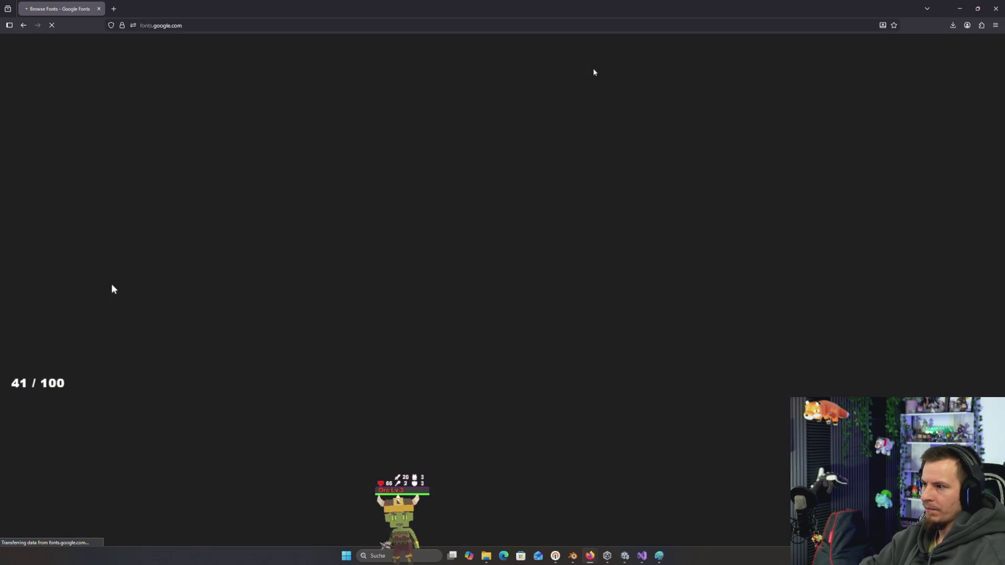
Go to the DaFont site via the address bar suggestion for 'font'
{"action": "left_click", "coordinate": [265, 26]}
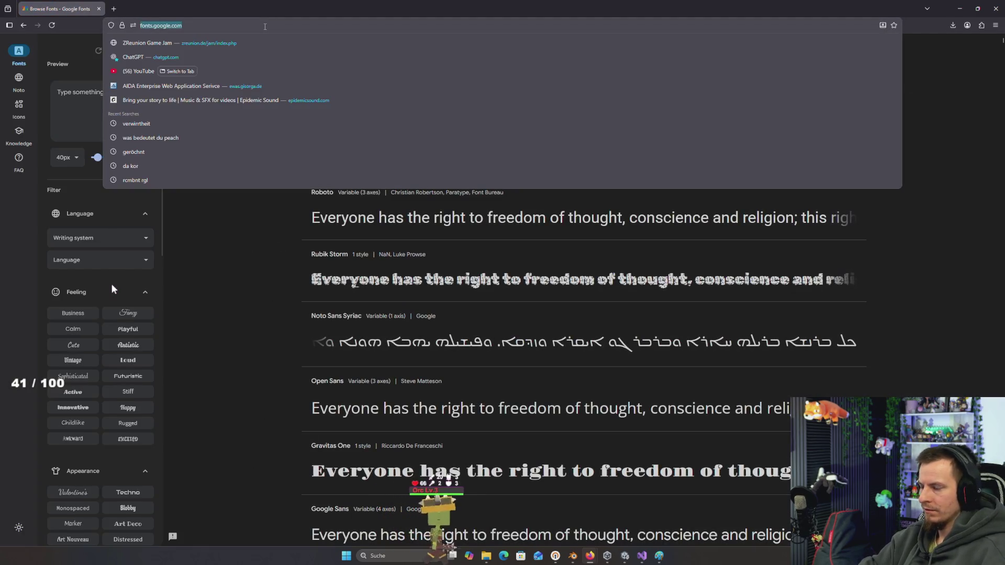
{"action": "type", "text": "font"}
{"action": "key", "text": "Down"}
{"action": "key", "text": "Down"}
{"action": "key", "text": "Down"}
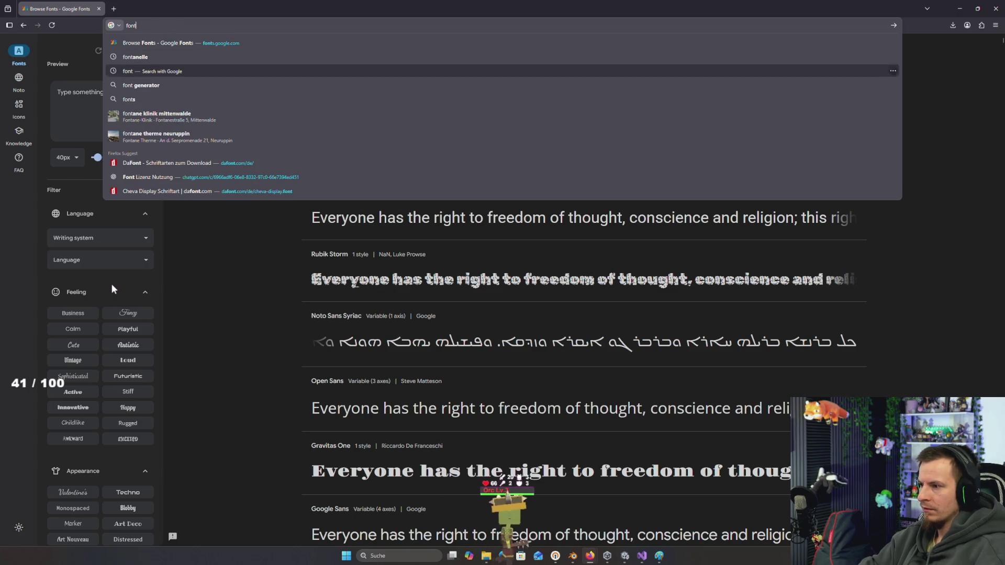
{"action": "key", "text": "Return"}
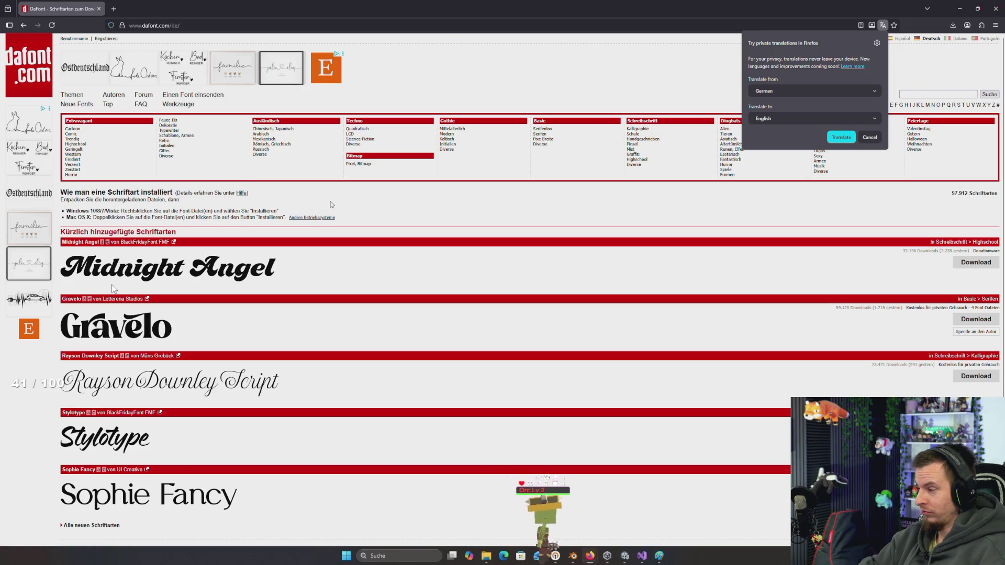
Search DaFont for 'retro' fonts, browse the results, then return to Unity and play
{"action": "left_click", "coordinate": [309, 177]}
{"action": "type", "text": "retro"}
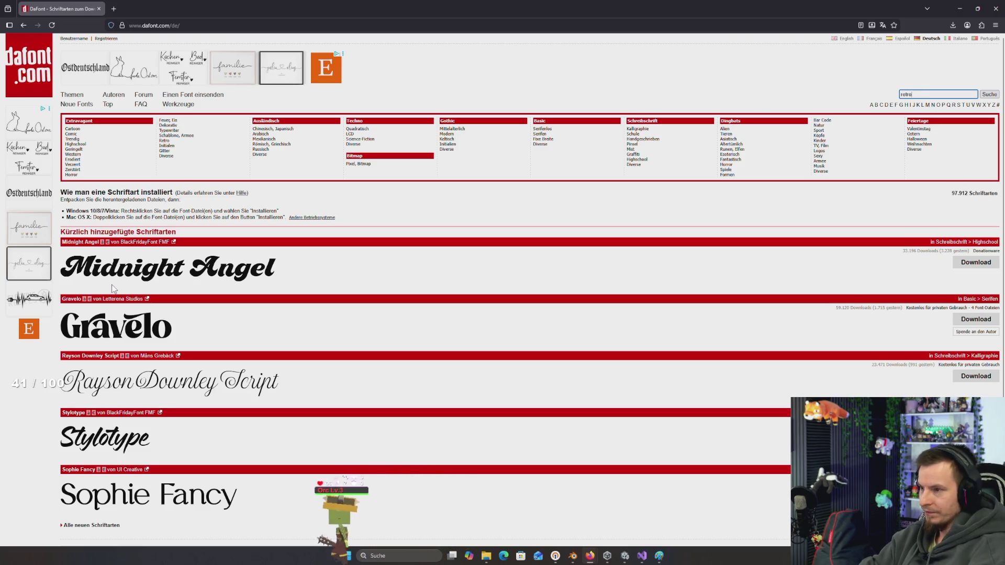
{"action": "key", "text": "Return"}
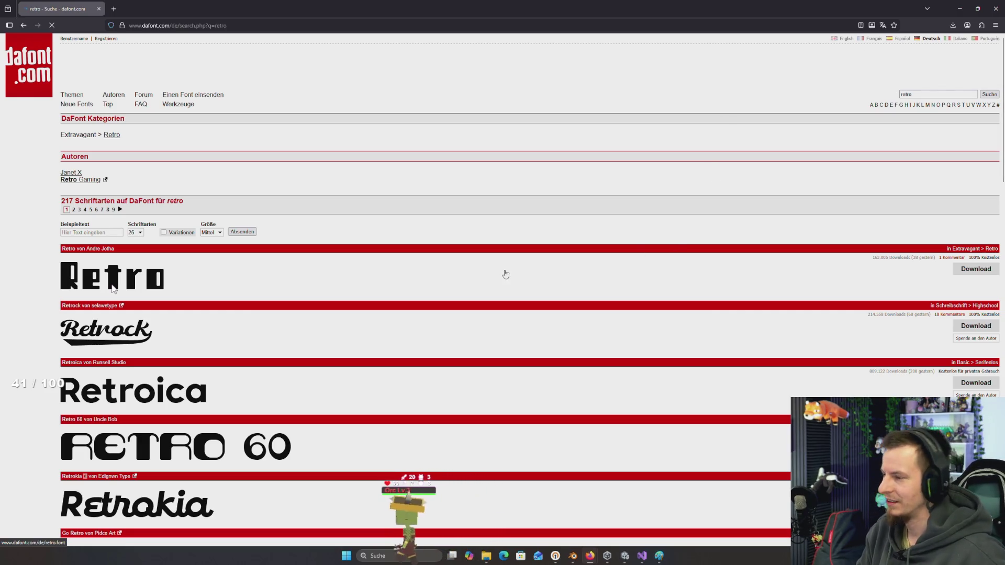
{"action": "scroll", "coordinate": [472, 273], "scroll_direction": "down", "scroll_amount": 5}
{"action": "scroll", "coordinate": [469, 274], "scroll_direction": "down", "scroll_amount": 3}
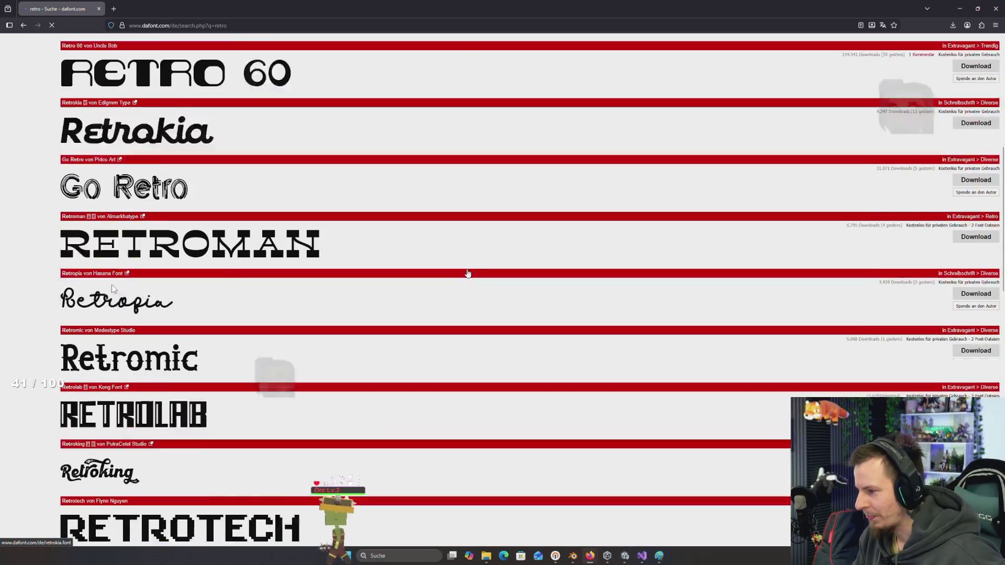
{"action": "scroll", "coordinate": [467, 274], "scroll_direction": "down", "scroll_amount": 4}
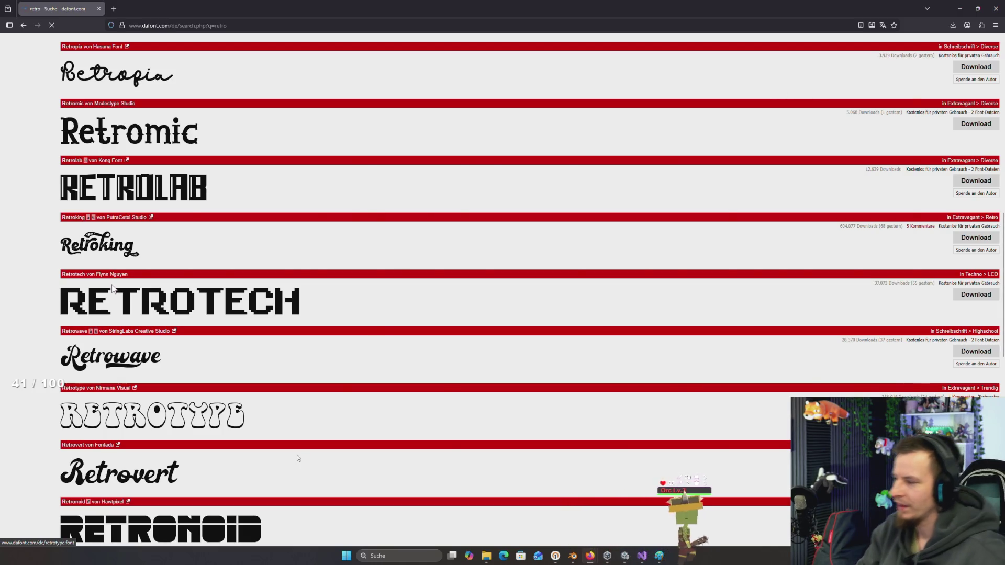
{"action": "key", "text": "alt+Tab"}
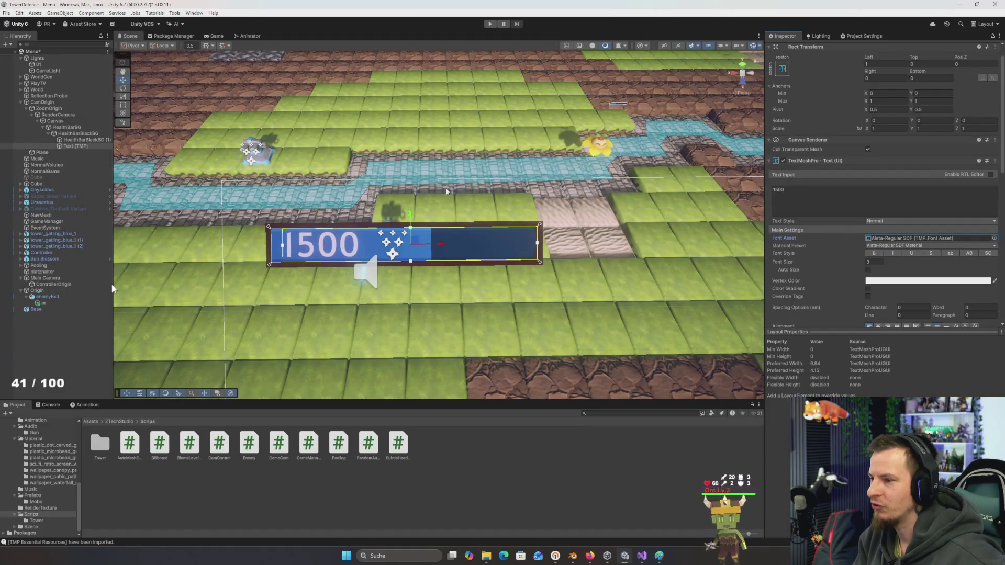
{"action": "left_click", "coordinate": [493, 24]}
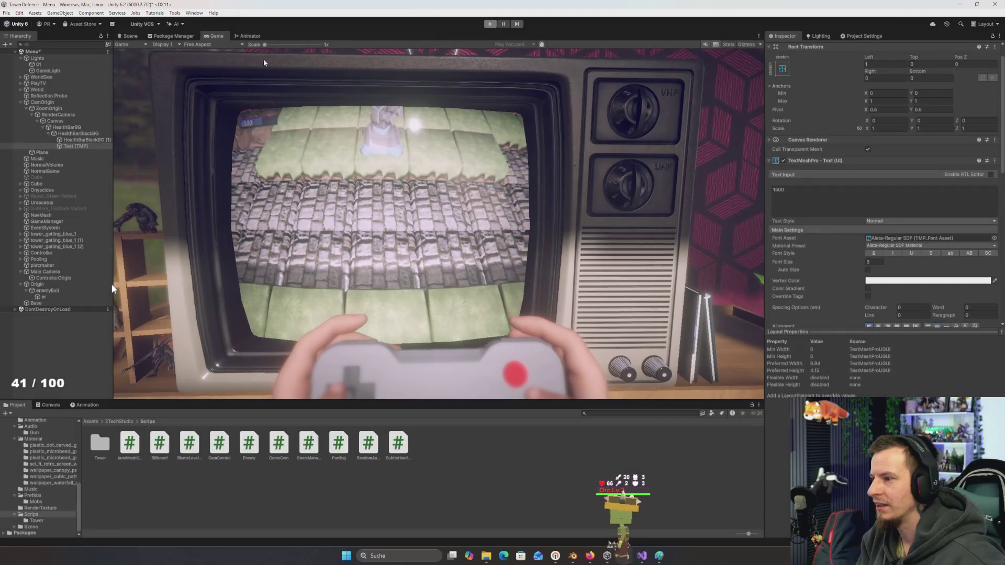
Set NormalGame's Chromatic Aberration intensity to 0.15 and test it in Play mode
{"action": "key", "text": "ctrl+shift+p"}
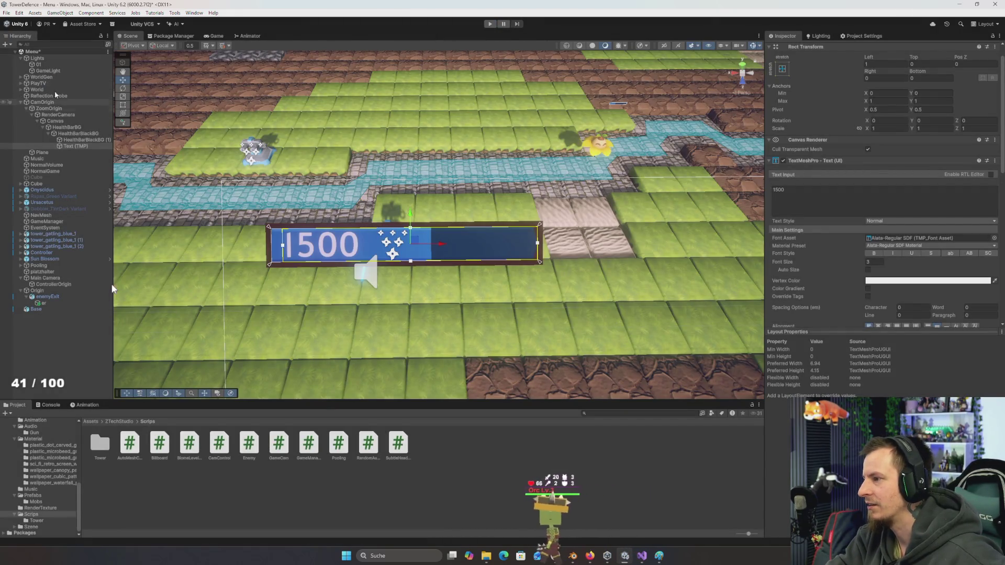
{"action": "left_click", "coordinate": [45, 171]}
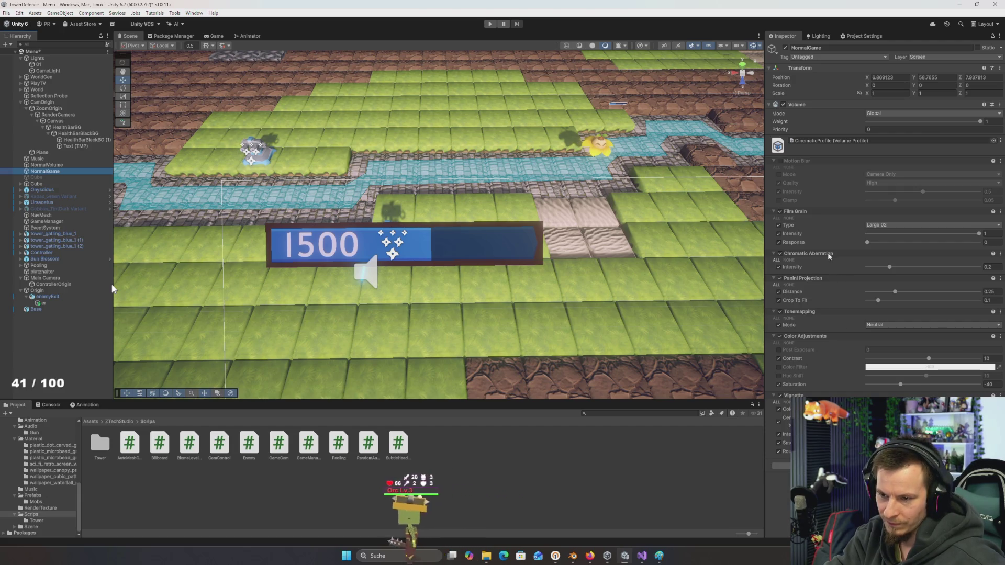
{"action": "type", "text": "5"}
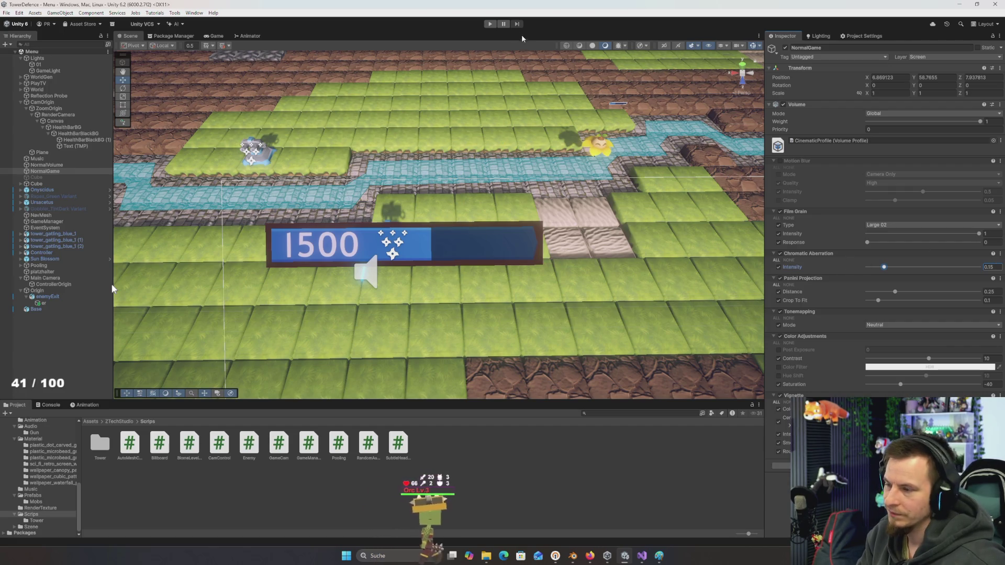
{"action": "left_click", "coordinate": [492, 25]}
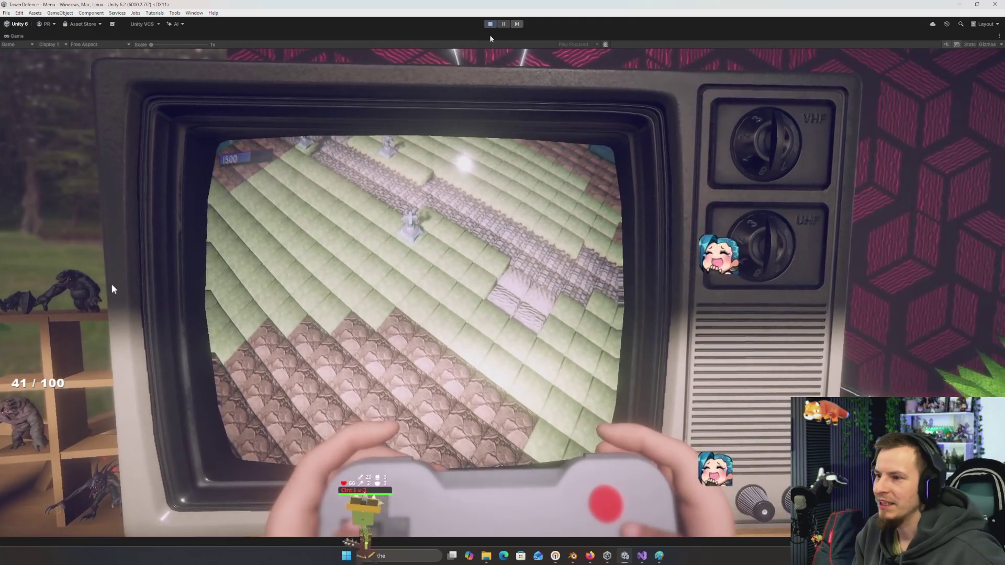
{"action": "left_click", "coordinate": [490, 24]}
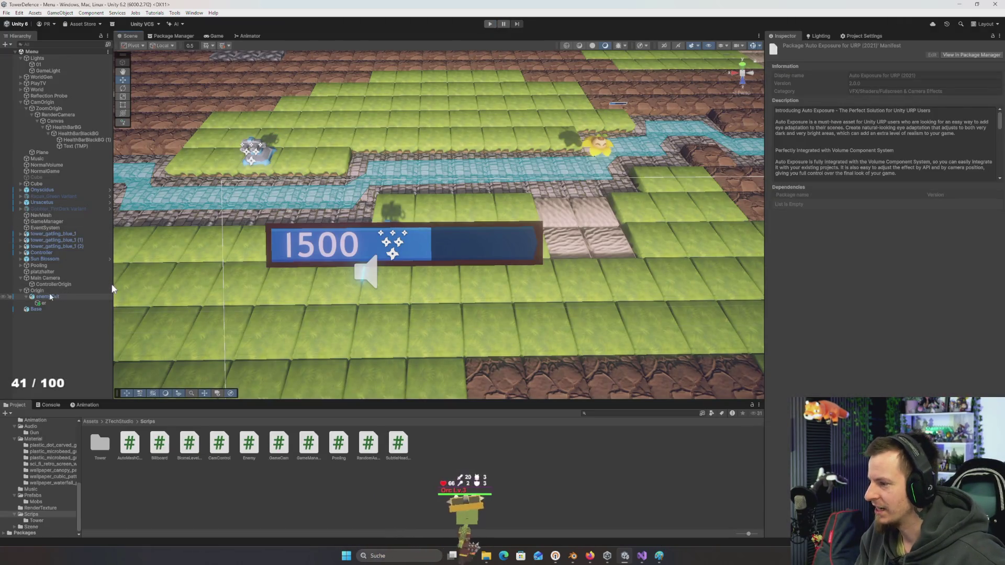
Shift HealthBarBG slightly to the right and run the game to check it
{"action": "left_click", "coordinate": [70, 134]}
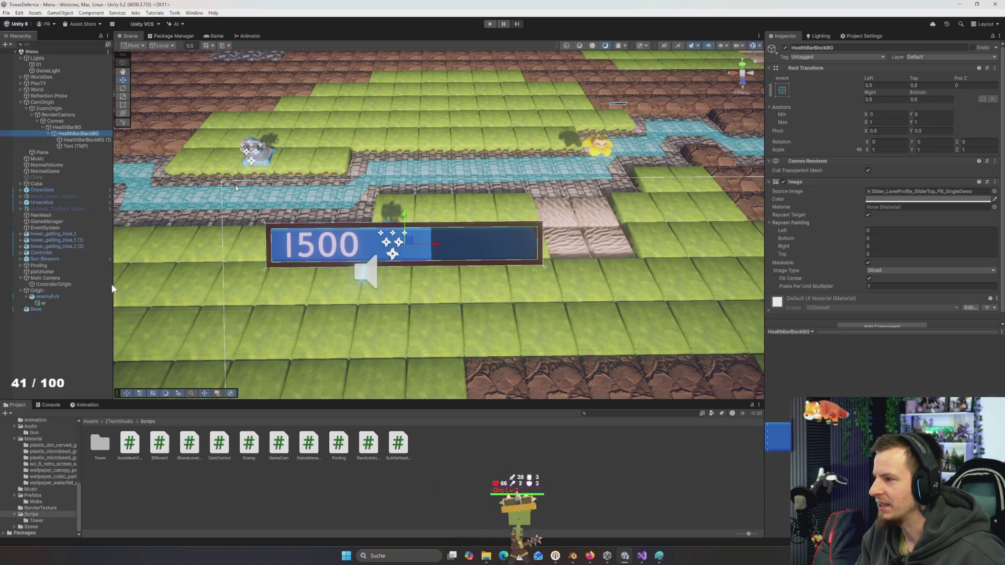
{"action": "left_click", "coordinate": [66, 128]}
{"action": "left_click_drag", "start_coordinate": [439, 244], "coordinate": [471, 254]}
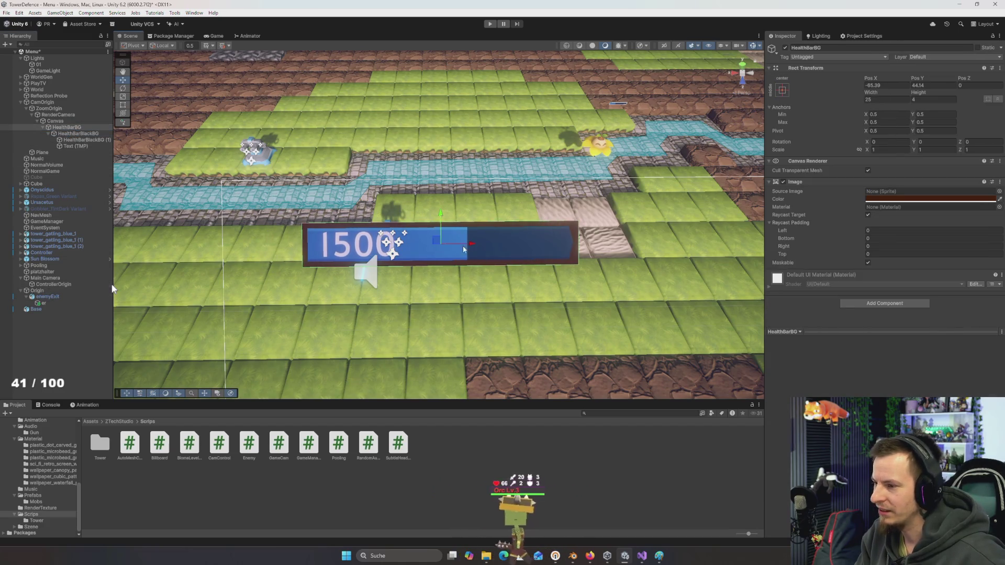
{"action": "left_click", "coordinate": [489, 24]}
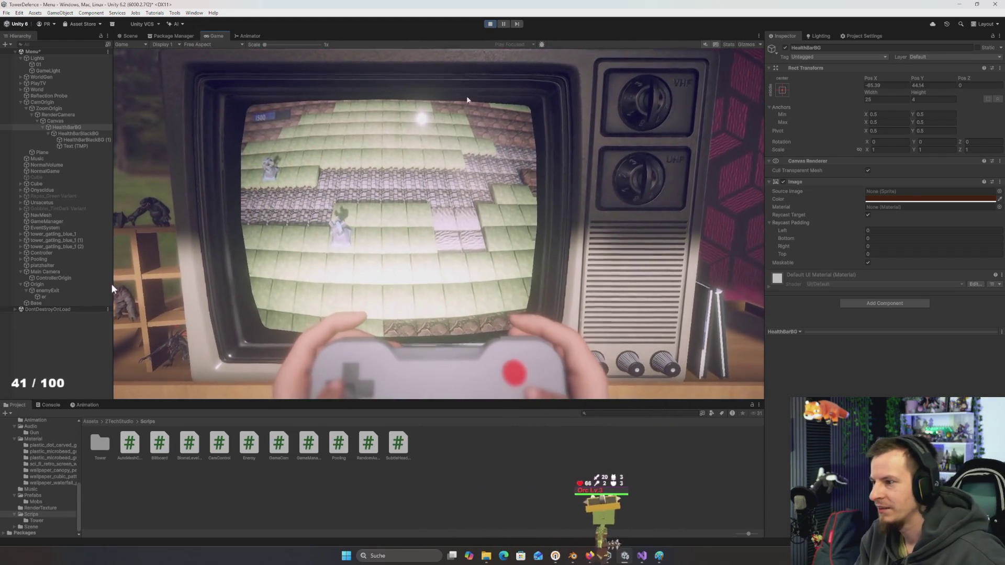
Maximize the Game view to watch the game run, then exit Play mode
{"action": "double_click", "coordinate": [209, 37]}
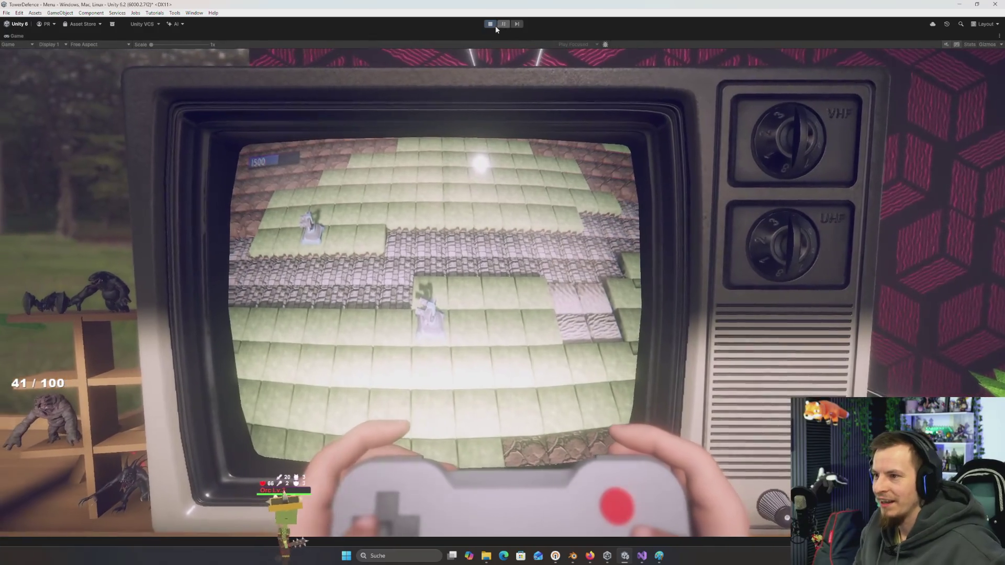
{"action": "left_click", "coordinate": [495, 24]}
Switch to Firefox and open the Retro font's page from the DaFont results
{"action": "key", "text": "alt+Tab"}
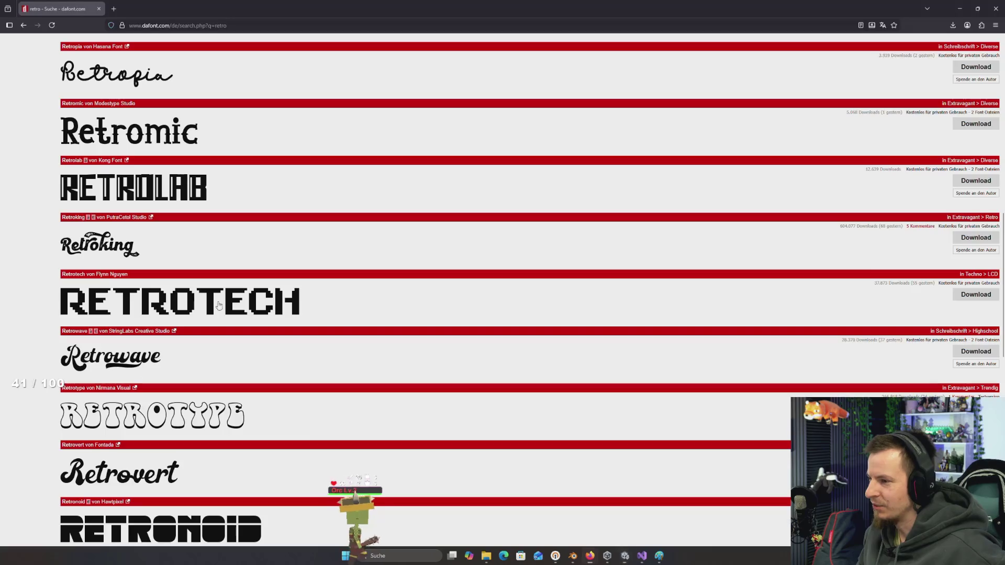
{"action": "scroll", "coordinate": [320, 220], "scroll_direction": "up", "scroll_amount": 2}
{"action": "scroll", "coordinate": [320, 220], "scroll_direction": "up", "scroll_amount": 8}
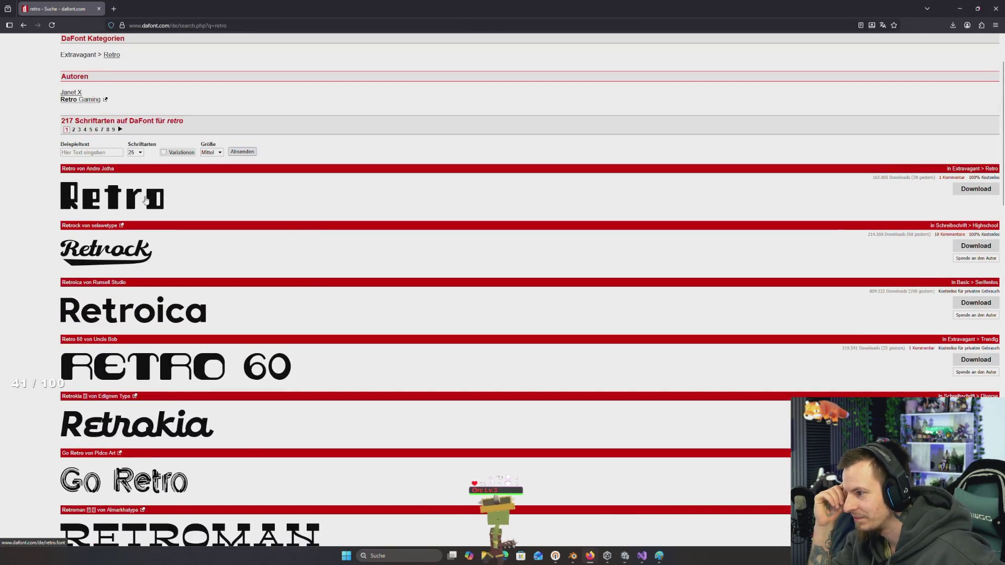
{"action": "left_click", "coordinate": [163, 197]}
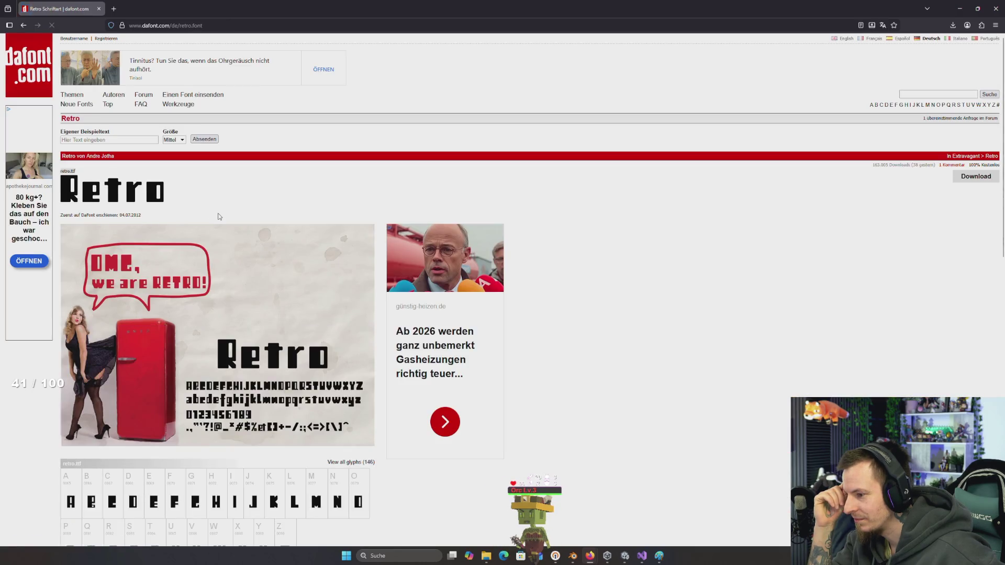
Download the Retro font as retro.zip and go back to the retro results
{"action": "scroll", "coordinate": [219, 217], "scroll_direction": "down", "scroll_amount": 4}
{"action": "scroll", "coordinate": [219, 216], "scroll_direction": "down", "scroll_amount": 3}
{"action": "scroll", "coordinate": [219, 215], "scroll_direction": "up", "scroll_amount": 5}
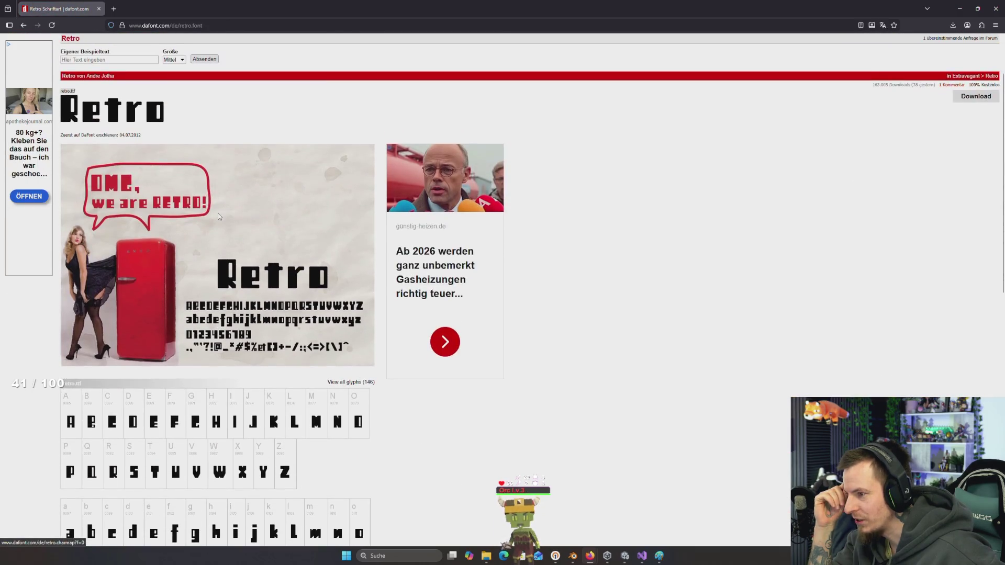
{"action": "left_click", "coordinate": [984, 104]}
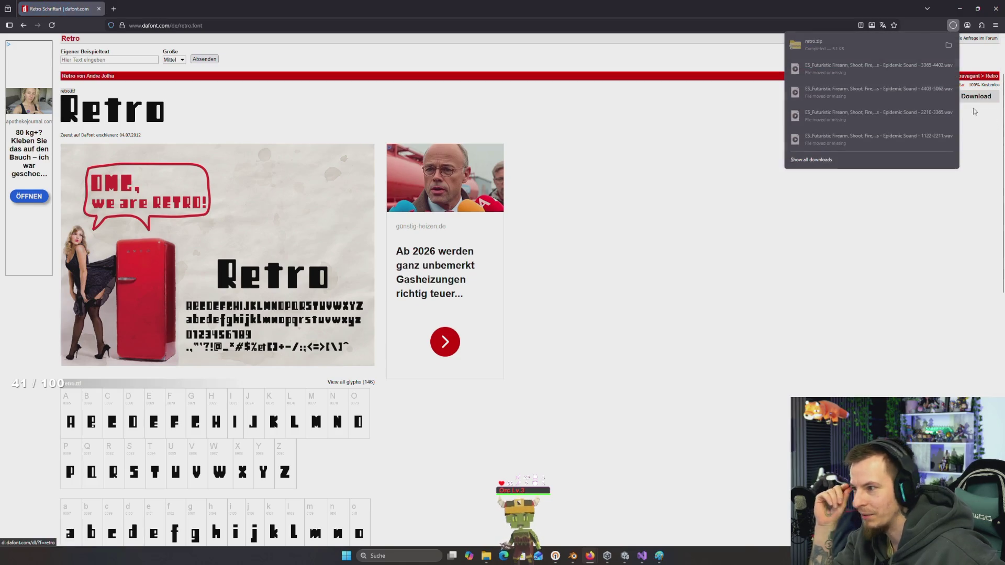
{"action": "scroll", "coordinate": [287, 187], "scroll_direction": "down", "scroll_amount": 10}
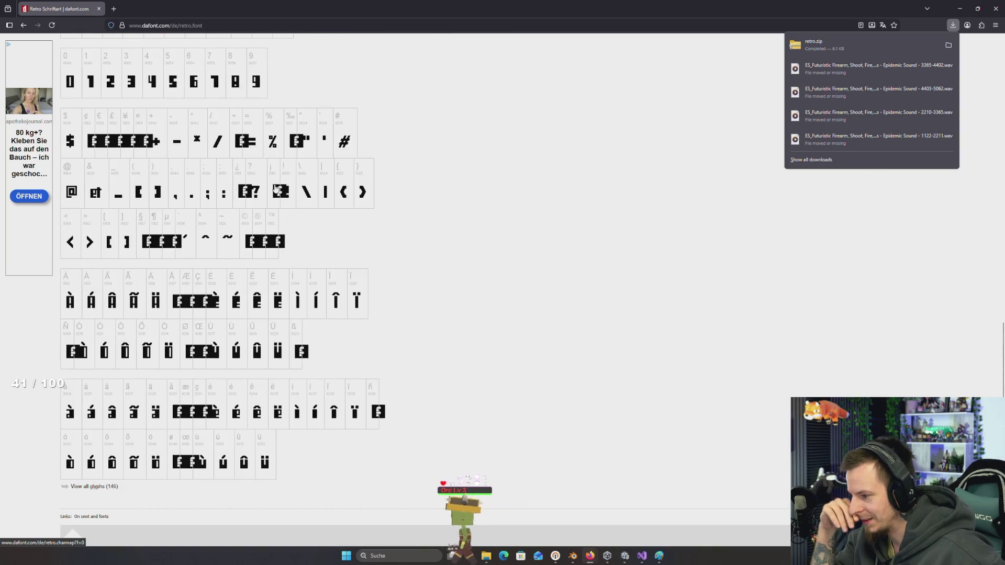
{"action": "scroll", "coordinate": [312, 190], "scroll_direction": "up", "scroll_amount": 10}
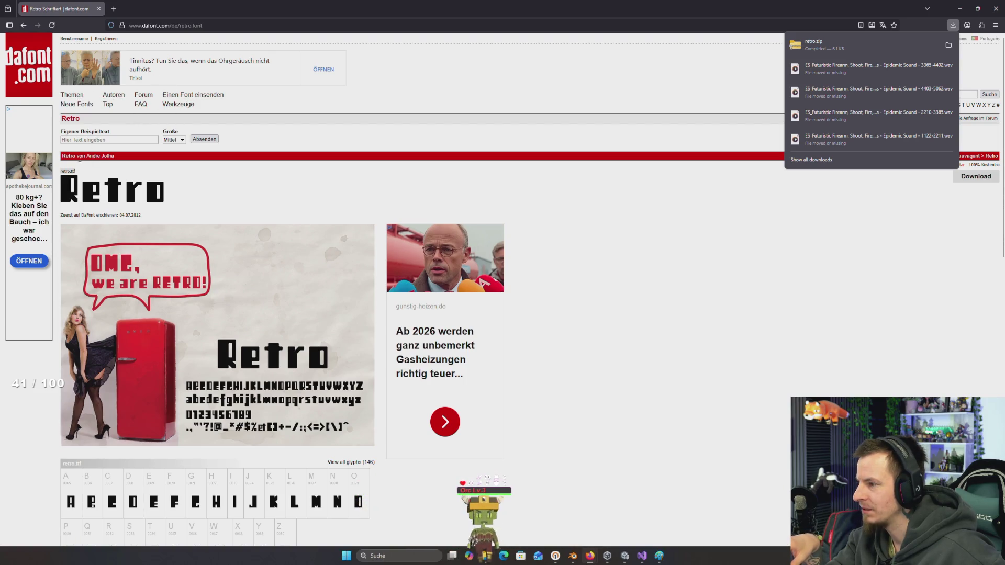
{"action": "scroll", "coordinate": [292, 338], "scroll_direction": "down", "scroll_amount": 10}
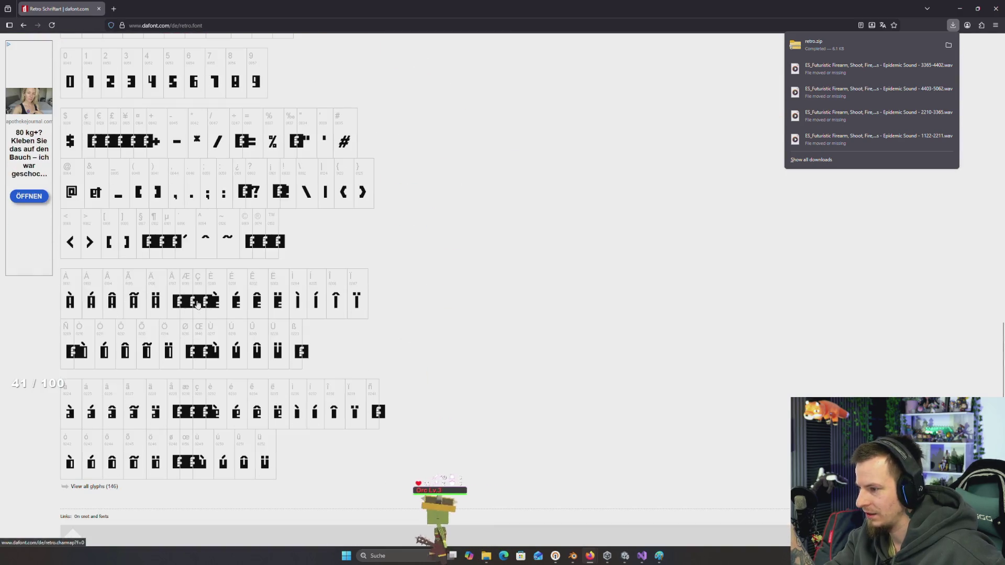
{"action": "key", "text": "alt+Left"}
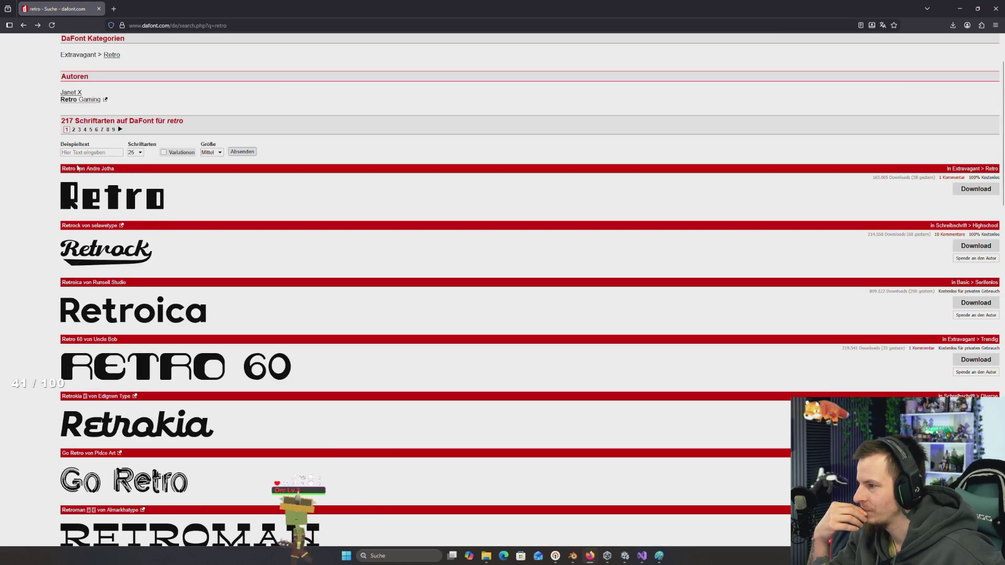
View the Retrotech font's glyphs, then return to the retro search results
{"action": "scroll", "coordinate": [106, 208], "scroll_direction": "down", "scroll_amount": 3}
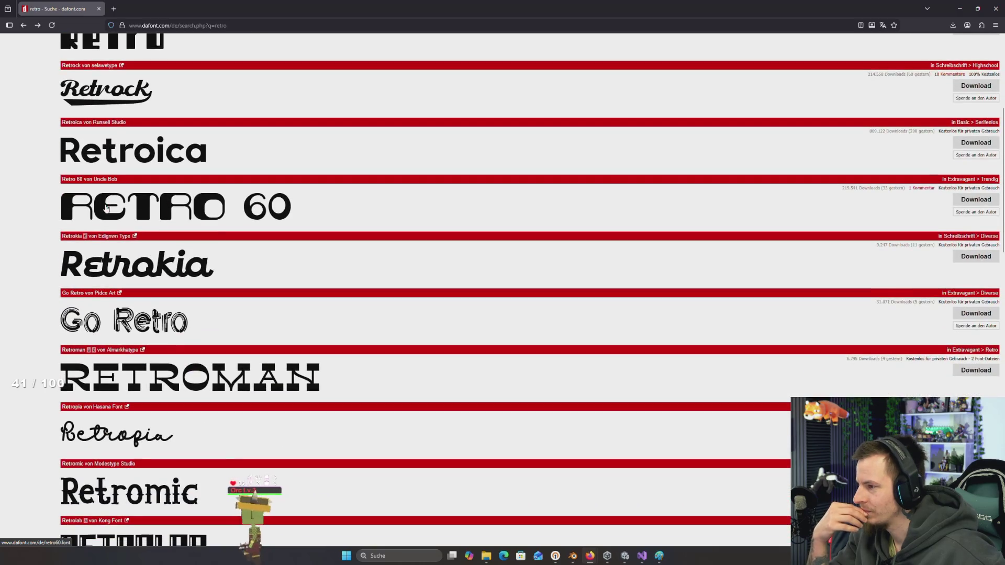
{"action": "scroll", "coordinate": [112, 164], "scroll_direction": "down", "scroll_amount": 5}
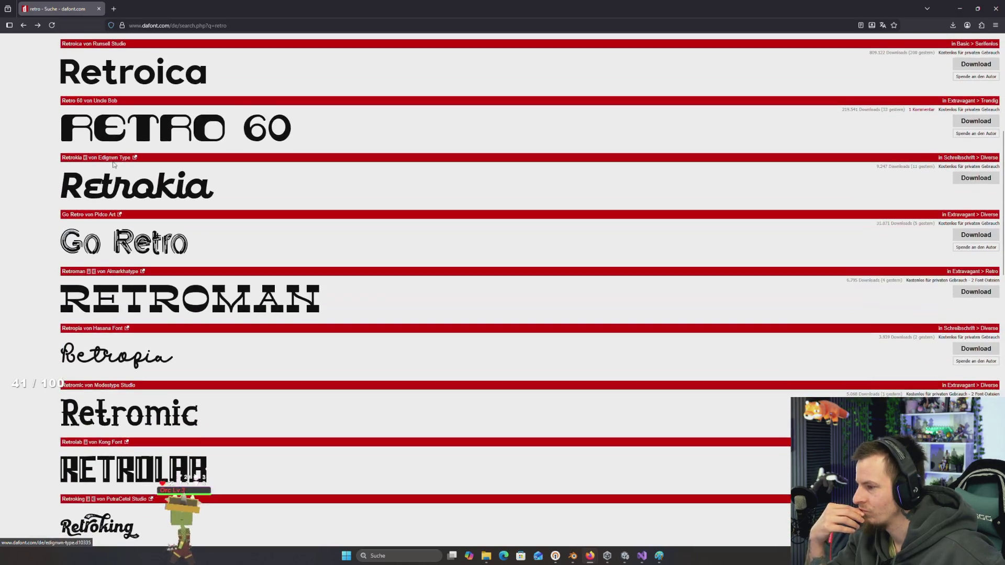
{"action": "scroll", "coordinate": [113, 167], "scroll_direction": "down", "scroll_amount": 4}
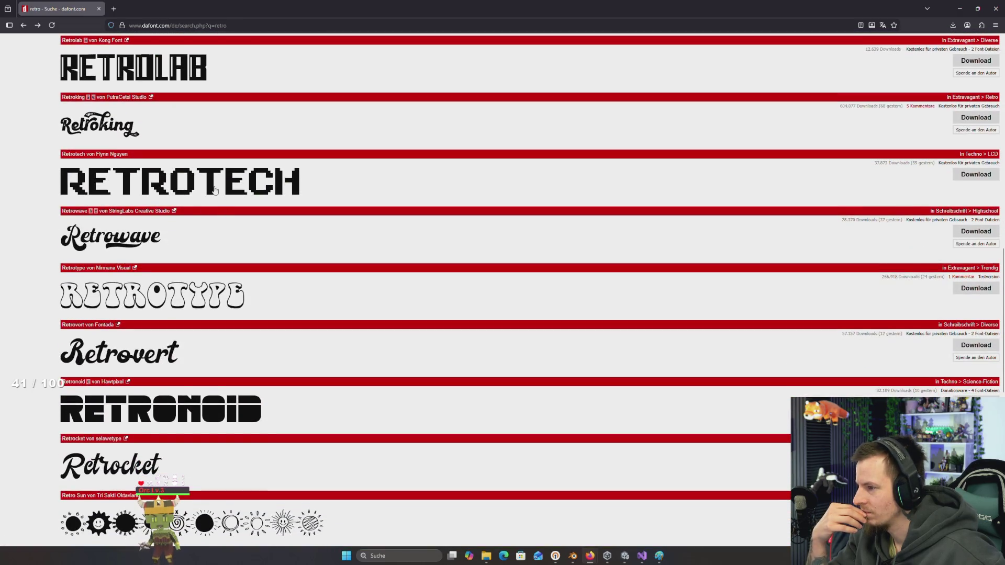
{"action": "left_click", "coordinate": [214, 190]}
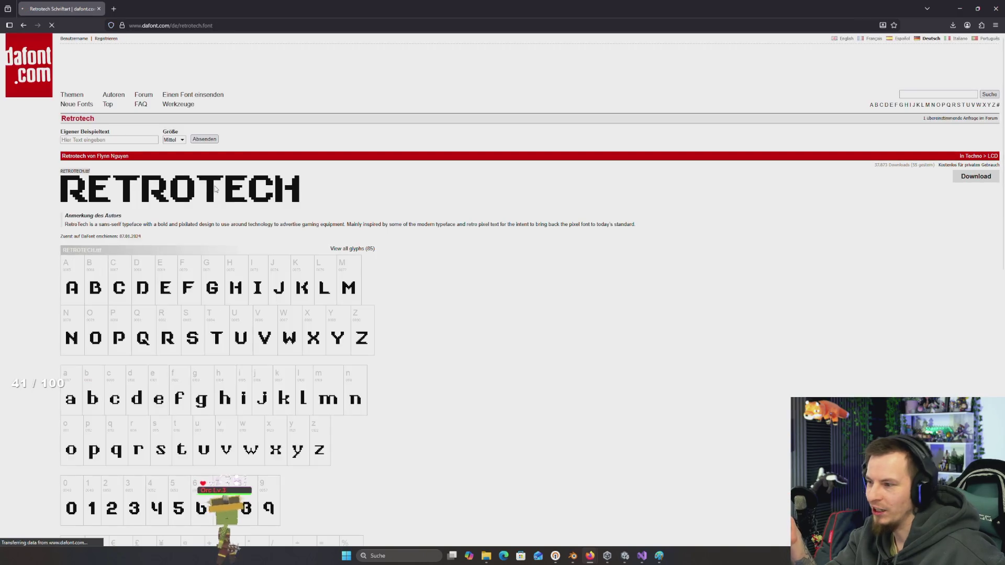
{"action": "scroll", "coordinate": [270, 233], "scroll_direction": "down", "scroll_amount": 3}
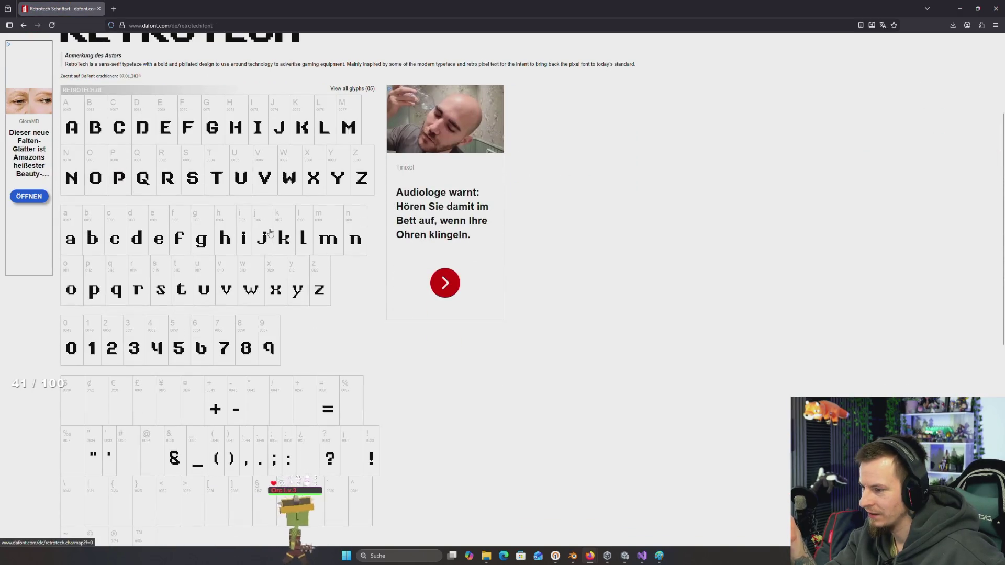
{"action": "scroll", "coordinate": [270, 233], "scroll_direction": "down", "scroll_amount": 5}
{"action": "scroll", "coordinate": [270, 233], "scroll_direction": "down", "scroll_amount": 3}
{"action": "scroll", "coordinate": [271, 233], "scroll_direction": "up", "scroll_amount": 8}
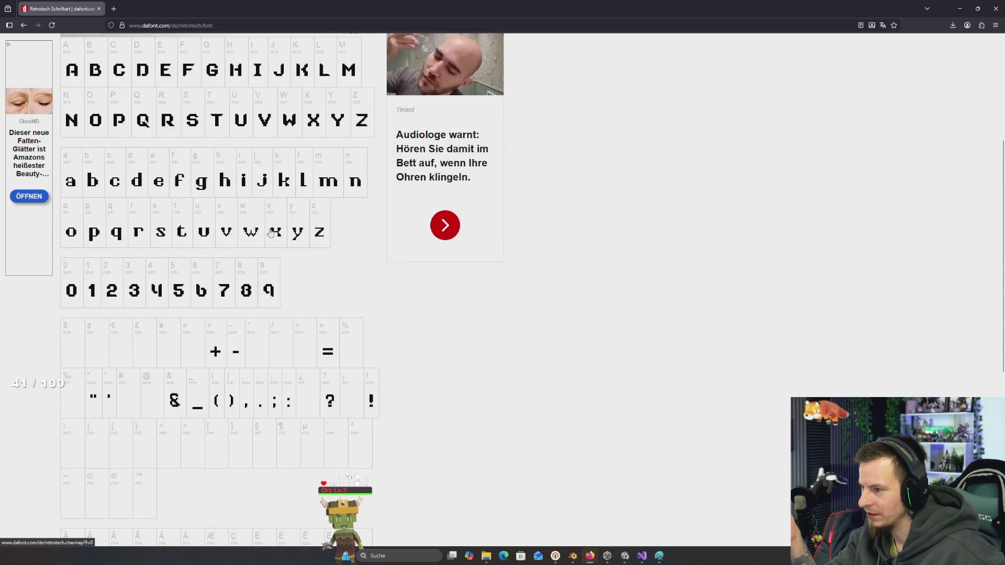
{"action": "scroll", "coordinate": [270, 233], "scroll_direction": "up", "scroll_amount": 3}
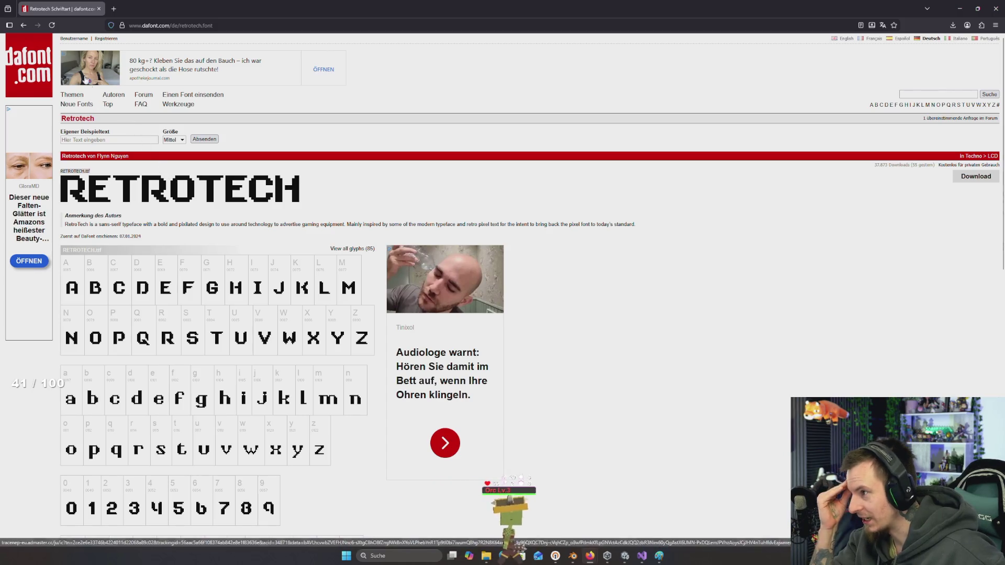
{"action": "left_click", "coordinate": [24, 27]}
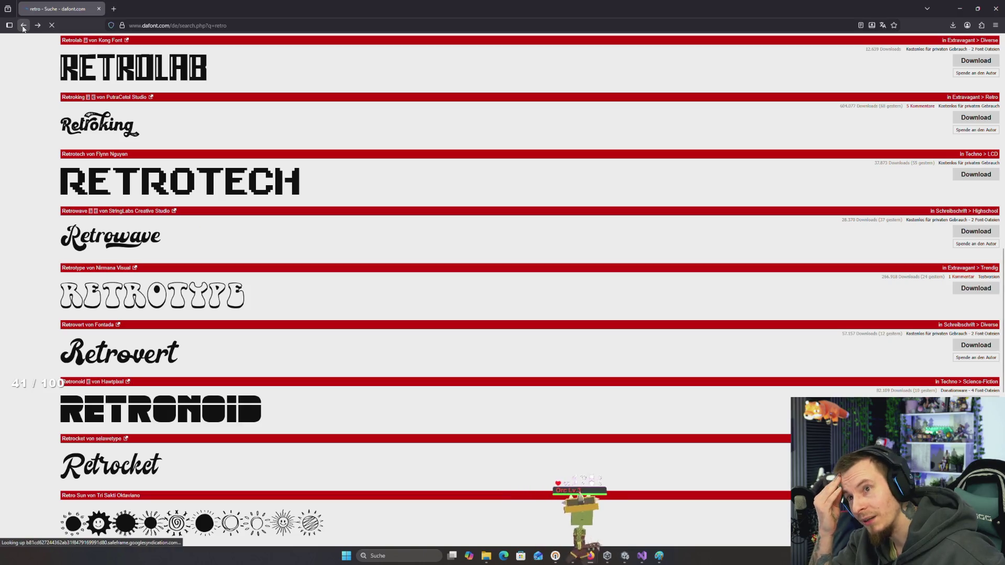
Move to page 2 of the retro results and scroll through it
{"action": "scroll", "coordinate": [176, 152], "scroll_direction": "down", "scroll_amount": 7}
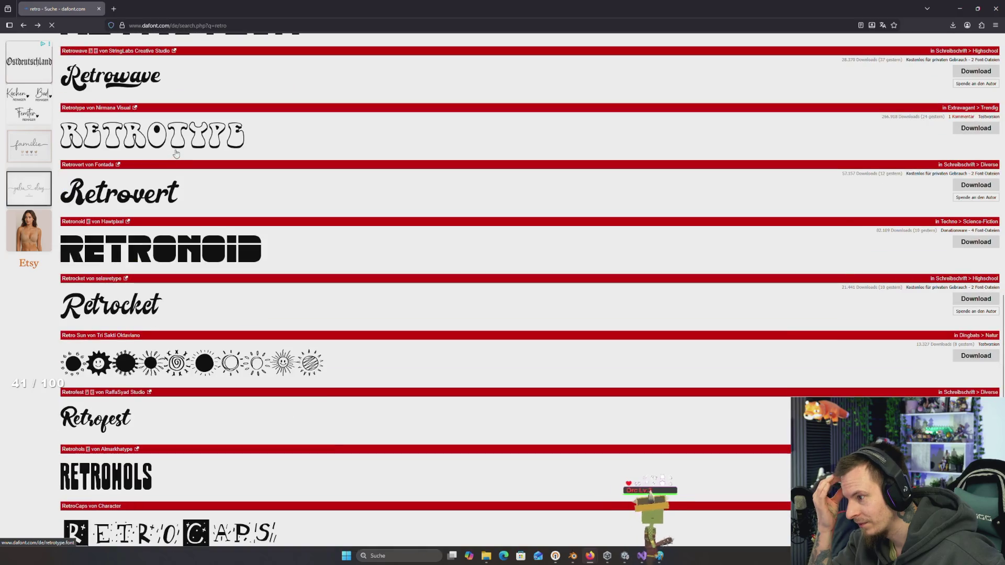
{"action": "scroll", "coordinate": [176, 153], "scroll_direction": "down", "scroll_amount": 3}
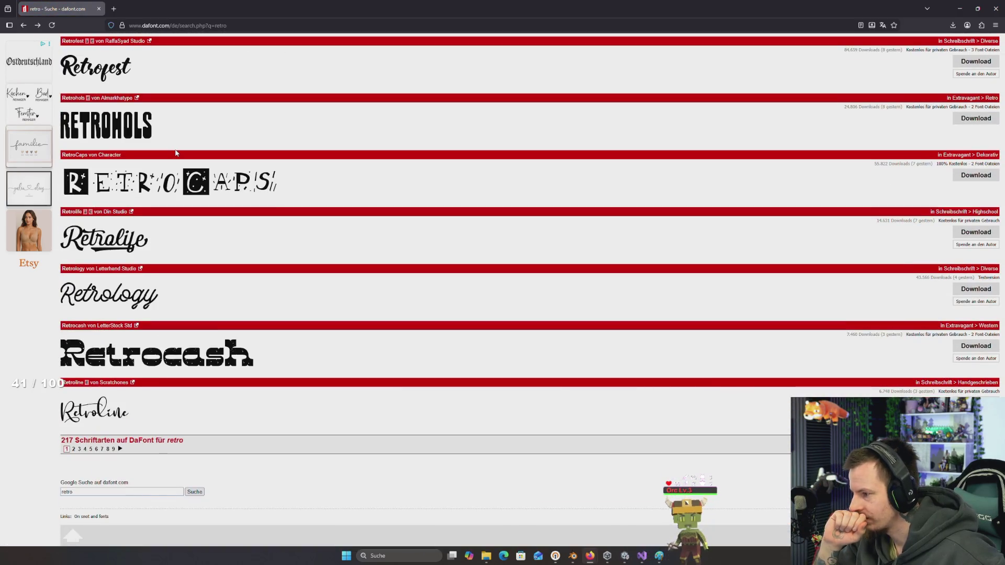
{"action": "left_click", "coordinate": [119, 450]}
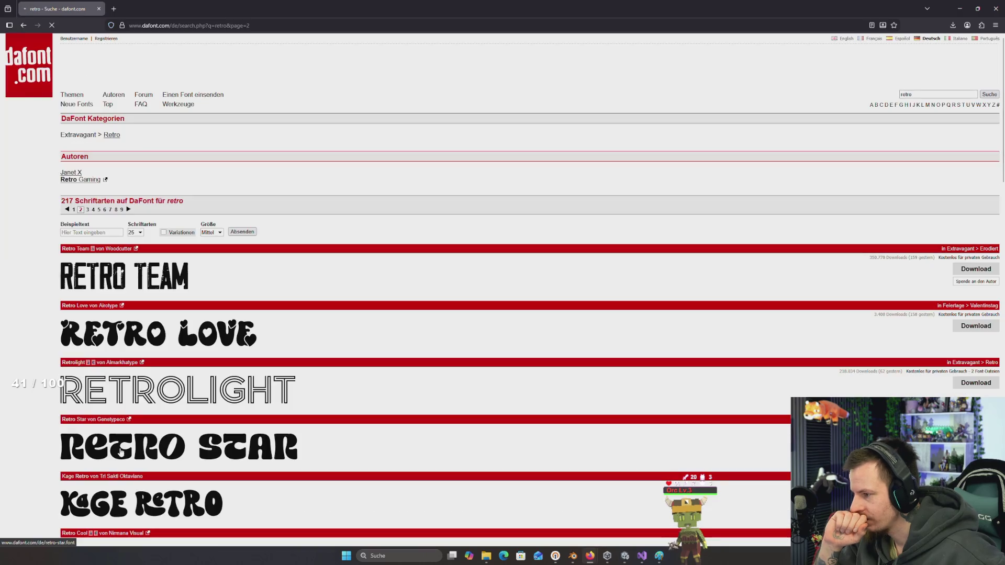
{"action": "scroll", "coordinate": [123, 444], "scroll_direction": "down", "scroll_amount": 3}
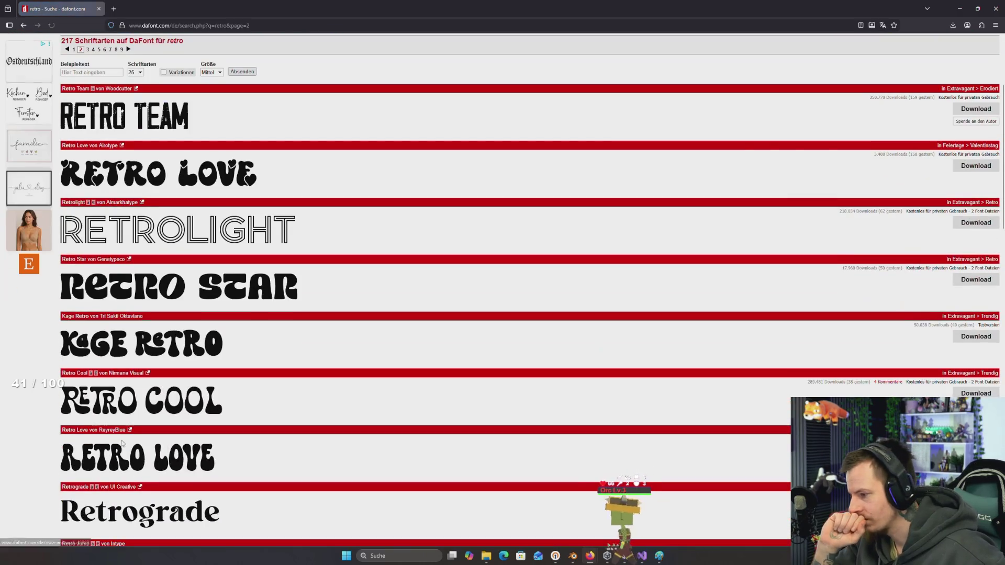
{"action": "scroll", "coordinate": [122, 445], "scroll_direction": "down", "scroll_amount": 4}
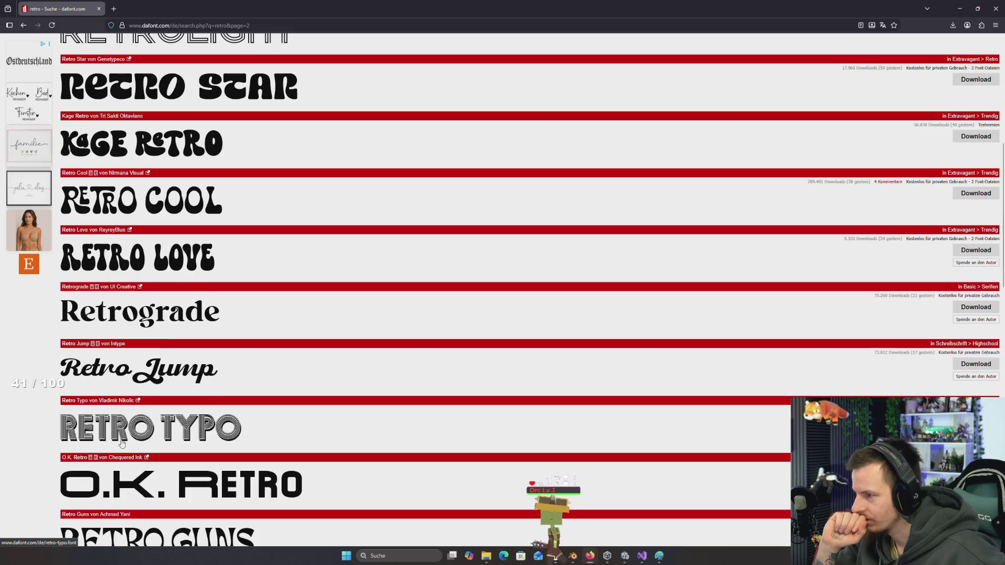
{"action": "scroll", "coordinate": [121, 444], "scroll_direction": "down", "scroll_amount": 7}
{"action": "scroll", "coordinate": [120, 443], "scroll_direction": "down", "scroll_amount": 5}
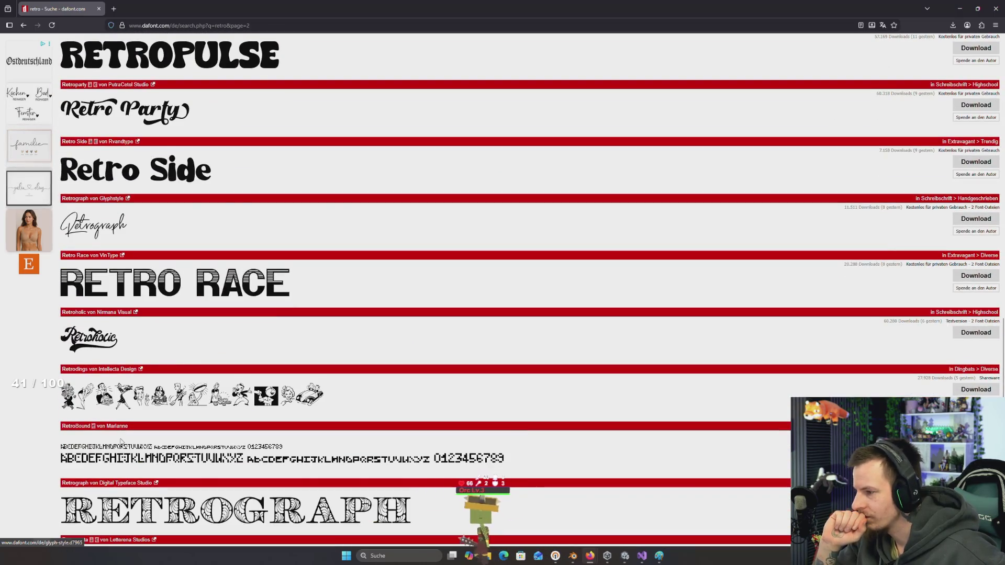
{"action": "scroll", "coordinate": [120, 443], "scroll_direction": "down", "scroll_amount": 1}
{"action": "scroll", "coordinate": [121, 443], "scroll_direction": "down", "scroll_amount": 3}
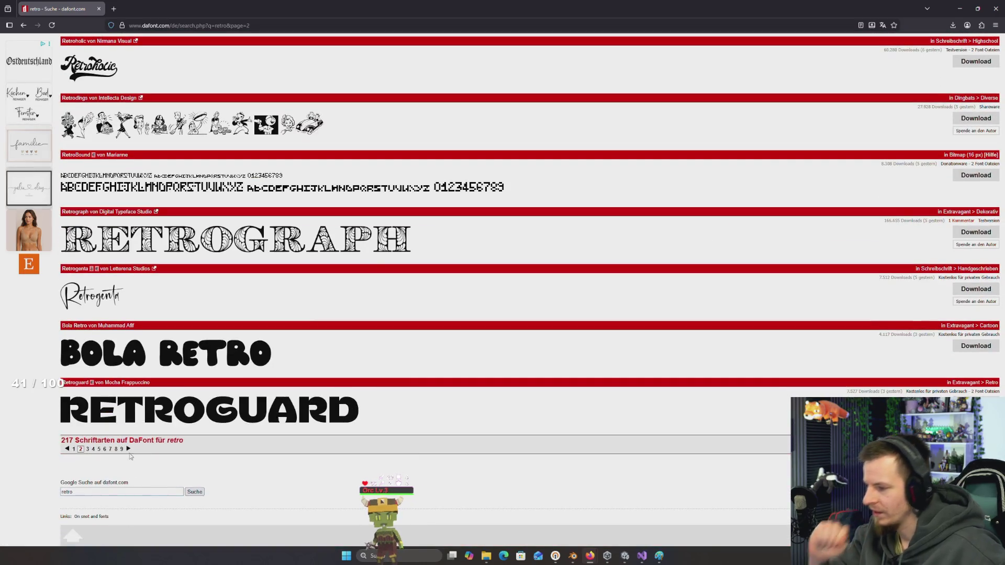
Advance to page 3 of the retro results and scroll its listings
{"action": "left_click", "coordinate": [129, 451]}
{"action": "scroll", "coordinate": [161, 344], "scroll_direction": "down", "scroll_amount": 3}
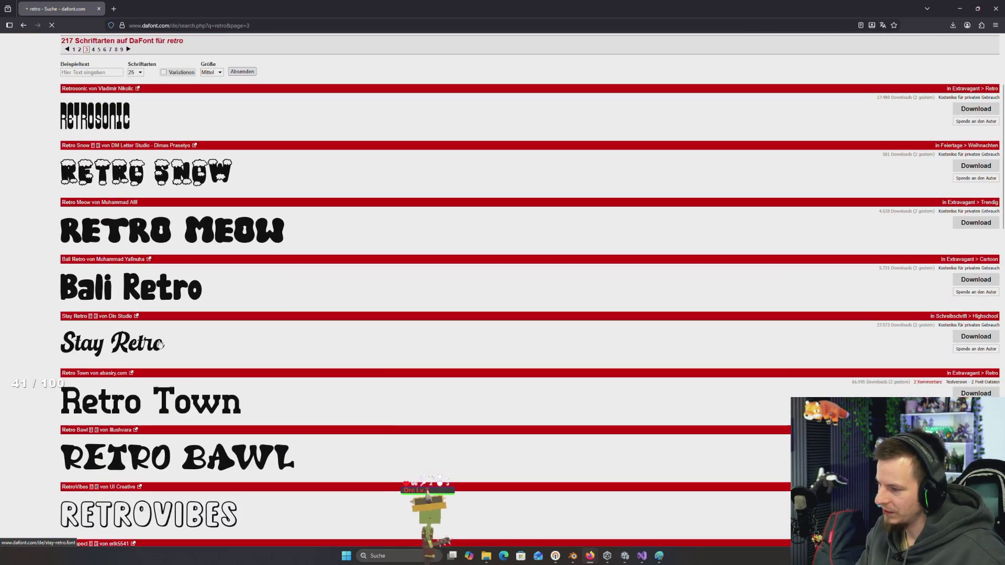
{"action": "scroll", "coordinate": [161, 344], "scroll_direction": "down", "scroll_amount": 3}
{"action": "scroll", "coordinate": [159, 343], "scroll_direction": "down", "scroll_amount": 3}
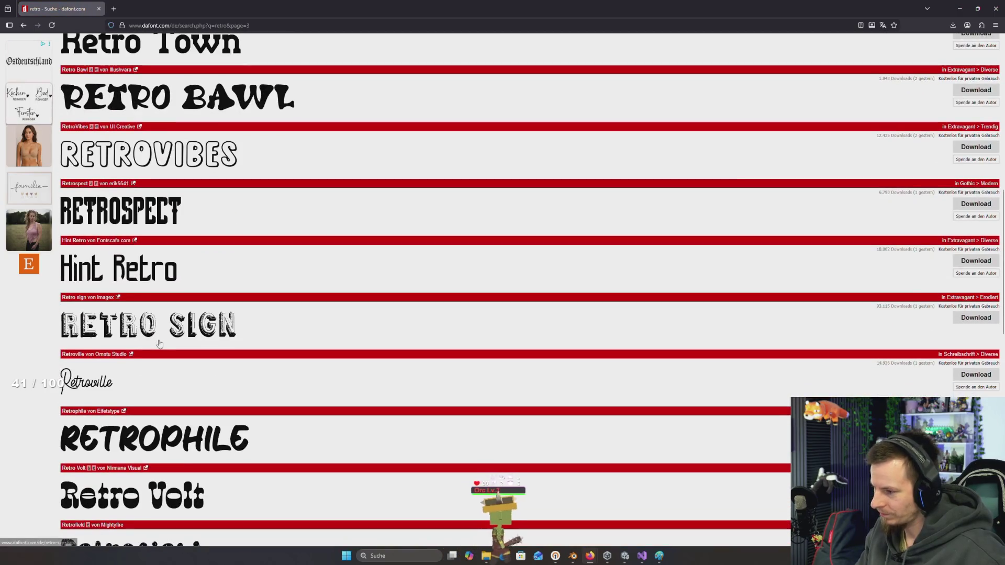
{"action": "scroll", "coordinate": [160, 344], "scroll_direction": "down", "scroll_amount": 4}
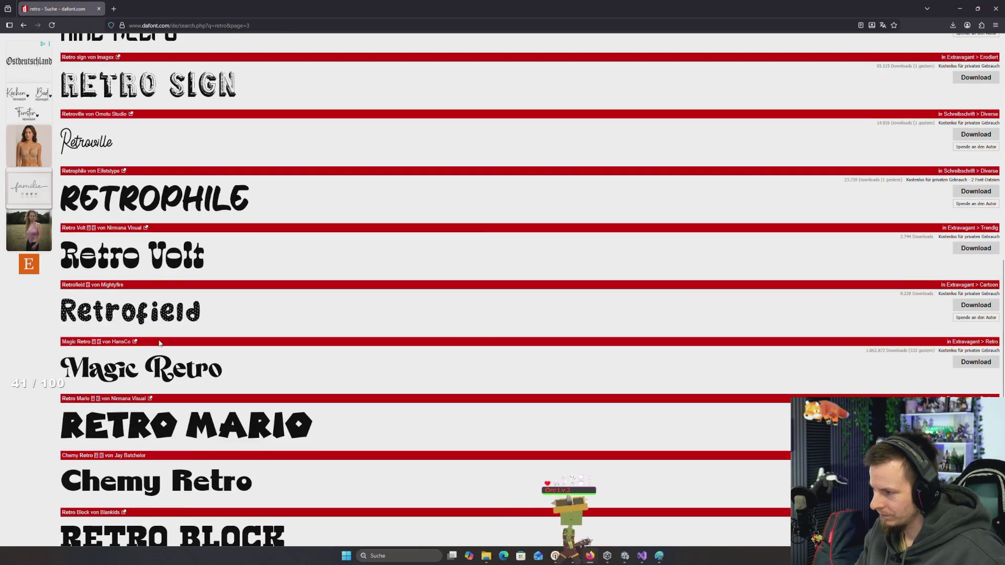
{"action": "scroll", "coordinate": [159, 342], "scroll_direction": "down", "scroll_amount": 3}
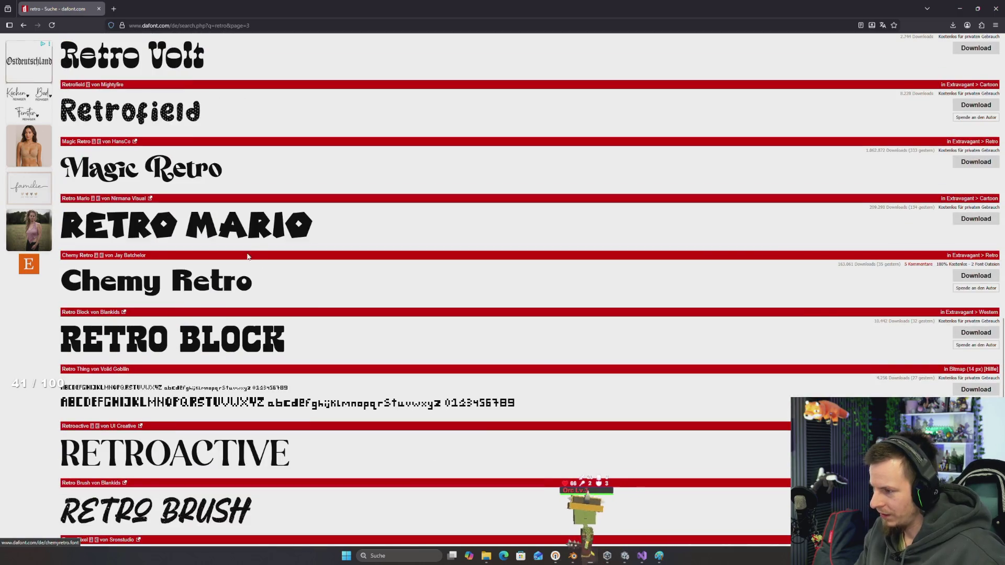
Preview Retro Mario, download it as retro_mario.zip, and return to results page 3
{"action": "left_click", "coordinate": [249, 241]}
{"action": "scroll", "coordinate": [261, 261], "scroll_direction": "down", "scroll_amount": 4}
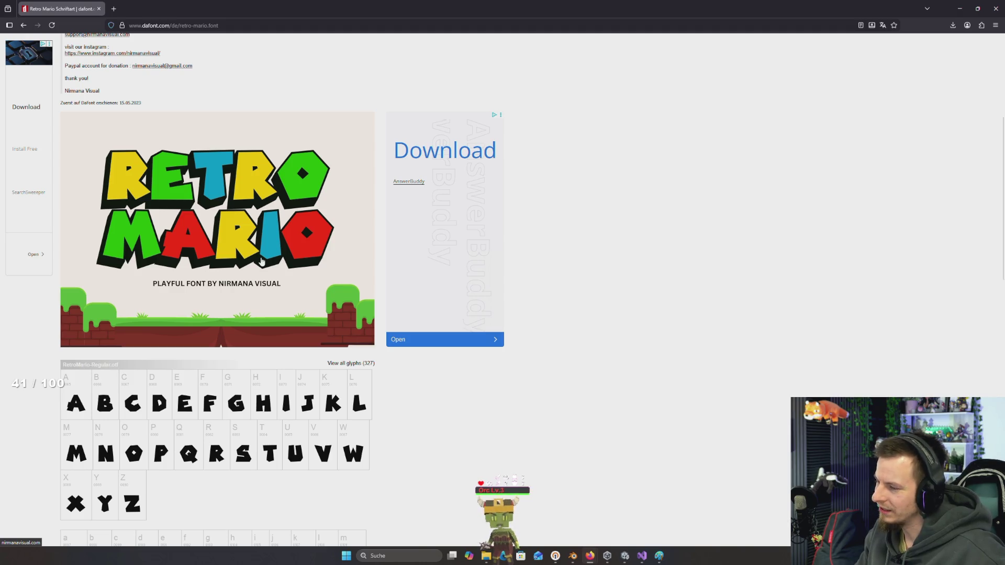
{"action": "scroll", "coordinate": [262, 260], "scroll_direction": "up", "scroll_amount": 4}
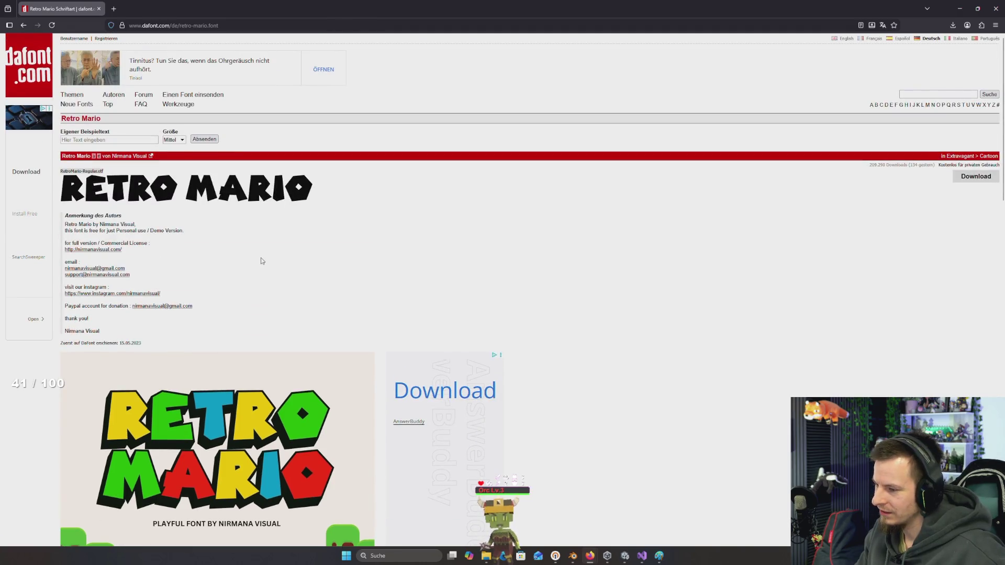
{"action": "scroll", "coordinate": [262, 261], "scroll_direction": "down", "scroll_amount": 12}
{"action": "scroll", "coordinate": [255, 259], "scroll_direction": "down", "scroll_amount": 3}
{"action": "scroll", "coordinate": [254, 257], "scroll_direction": "up", "scroll_amount": 6}
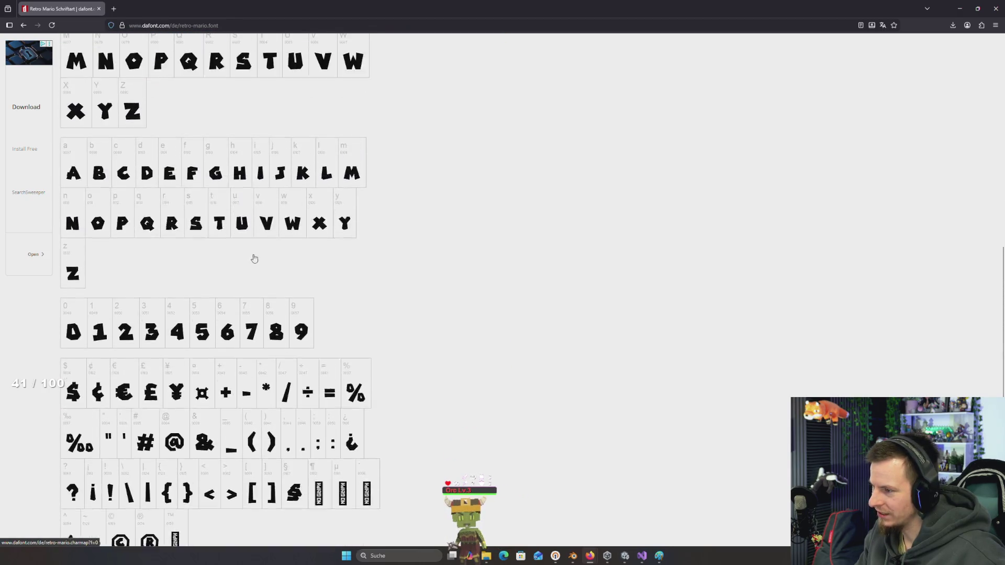
{"action": "scroll", "coordinate": [578, 219], "scroll_direction": "up", "scroll_amount": 9}
{"action": "left_click", "coordinate": [990, 175]}
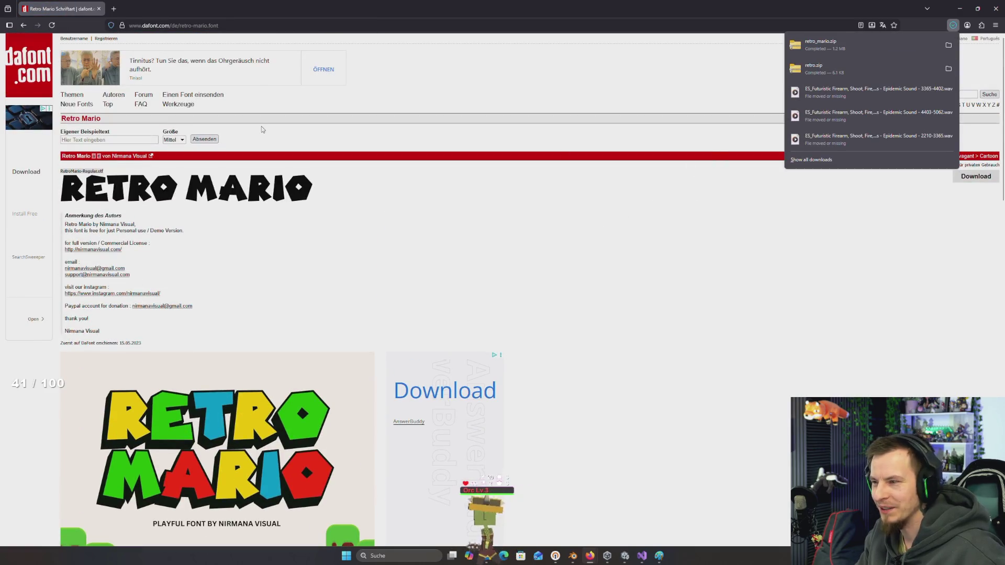
{"action": "left_click", "coordinate": [23, 28]}
{"action": "scroll", "coordinate": [200, 246], "scroll_direction": "down", "scroll_amount": 2}
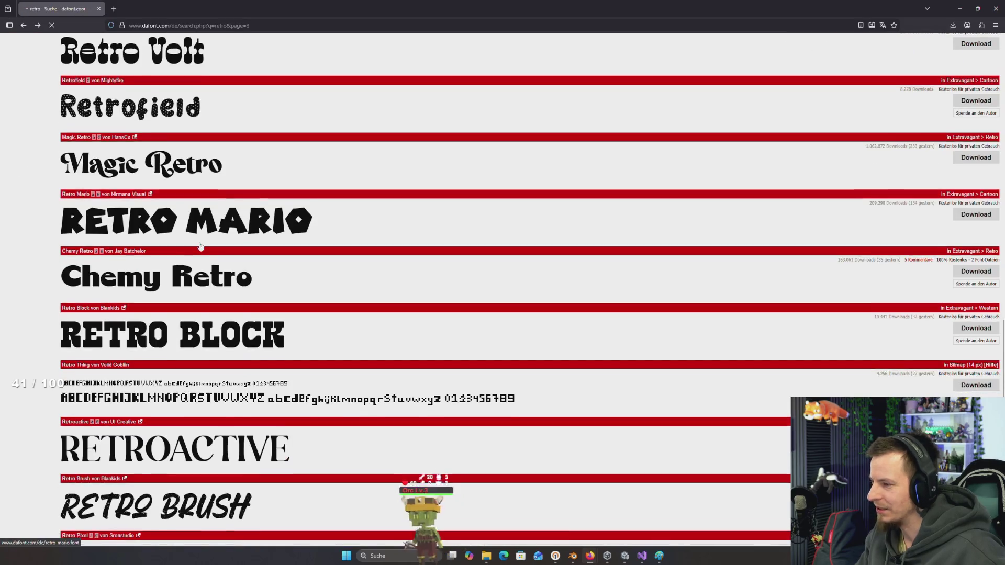
Page through the retro results to pages 4 and 5
{"action": "scroll", "coordinate": [200, 246], "scroll_direction": "down", "scroll_amount": 3}
{"action": "scroll", "coordinate": [200, 246], "scroll_direction": "up", "scroll_amount": 2}
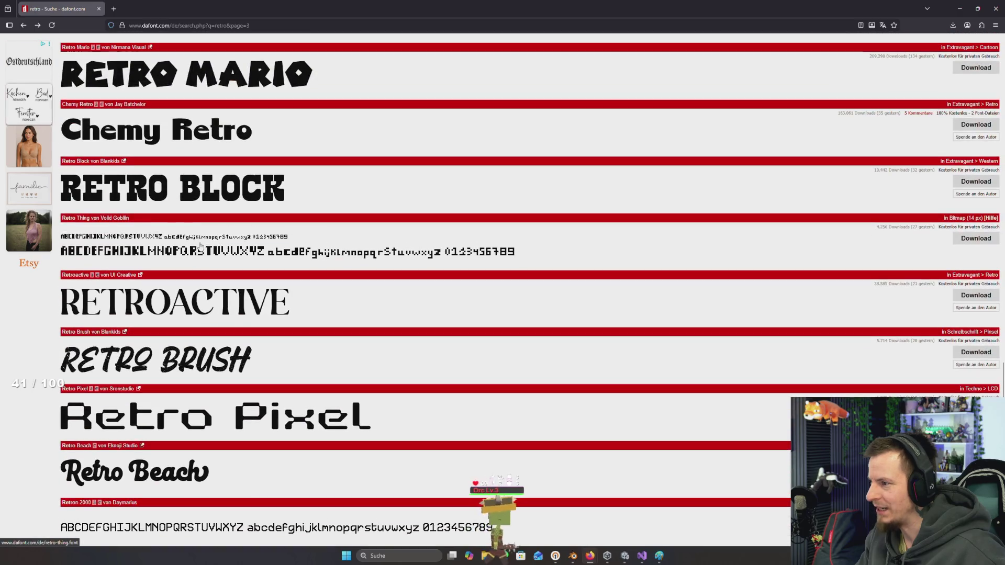
{"action": "scroll", "coordinate": [201, 247], "scroll_direction": "down", "scroll_amount": 3}
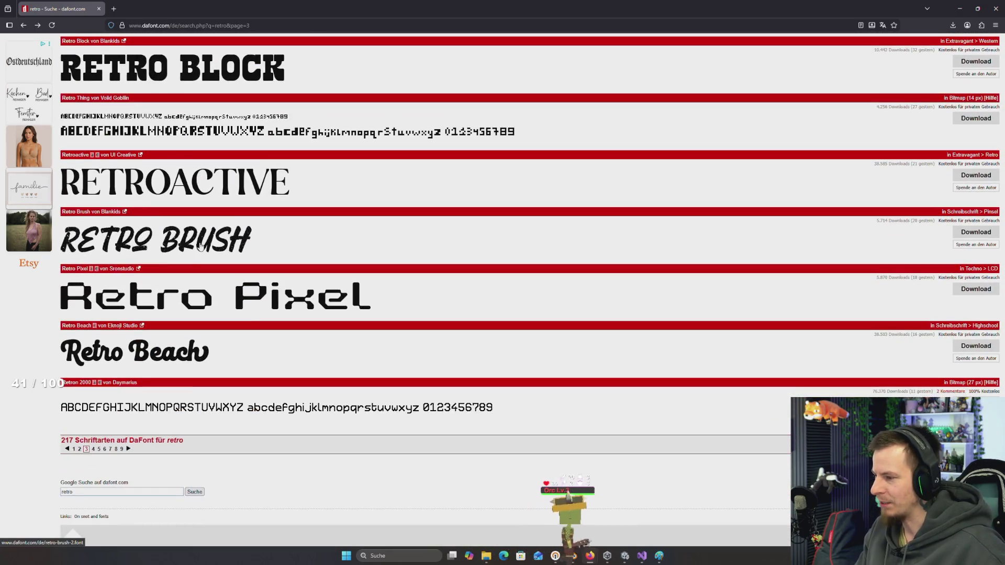
{"action": "left_click", "coordinate": [129, 448]}
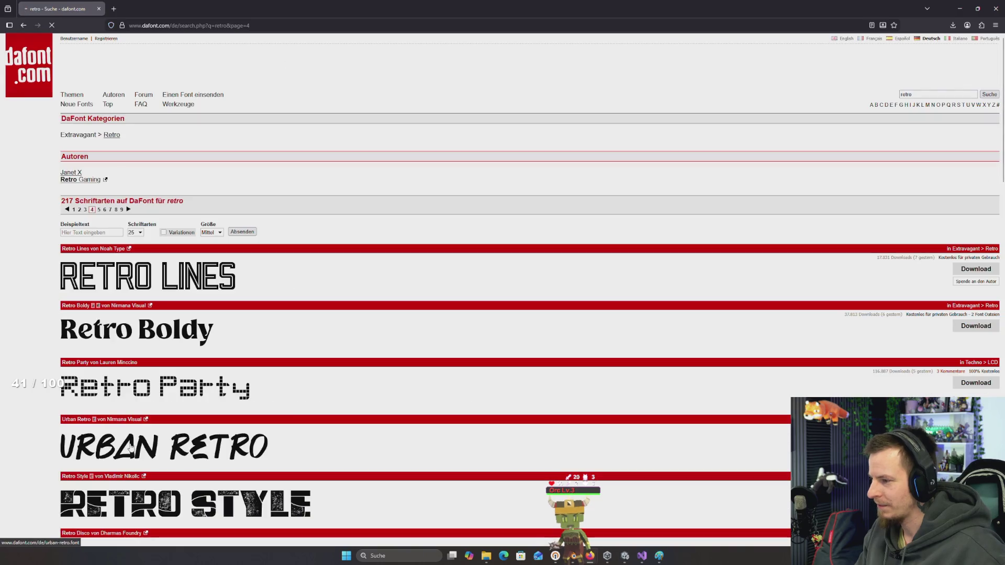
{"action": "scroll", "coordinate": [126, 435], "scroll_direction": "down", "scroll_amount": 2}
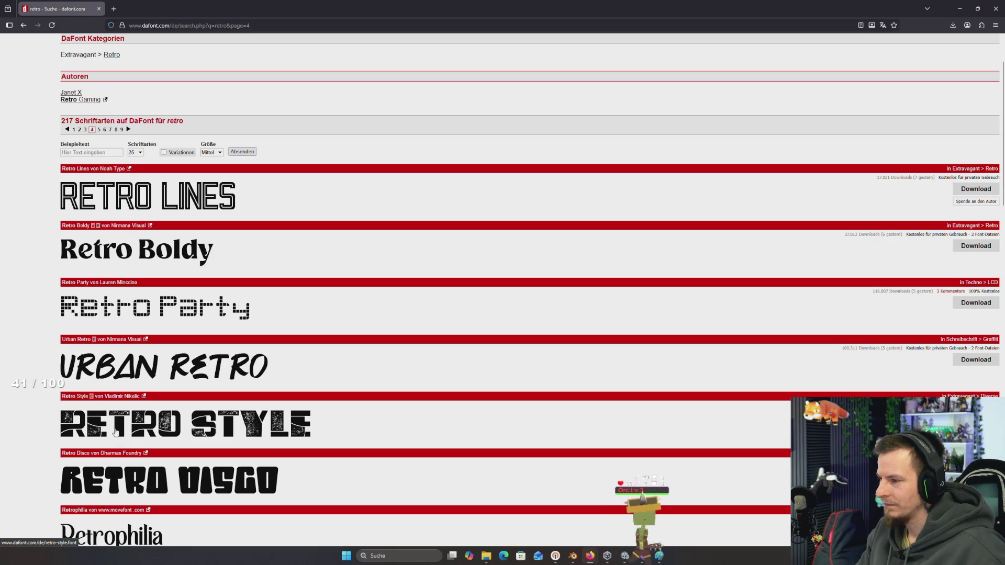
{"action": "scroll", "coordinate": [116, 432], "scroll_direction": "down", "scroll_amount": 7}
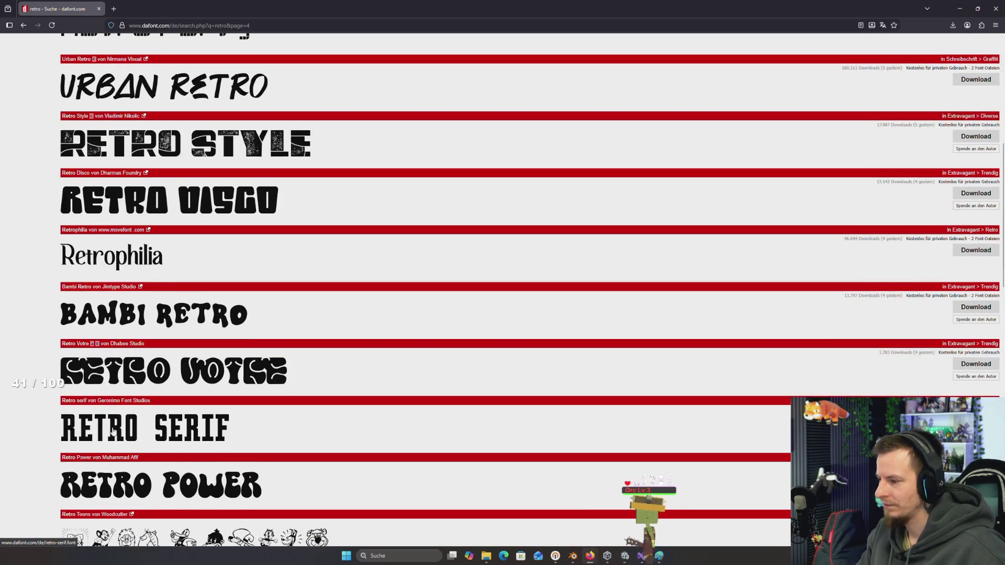
{"action": "scroll", "coordinate": [113, 431], "scroll_direction": "down", "scroll_amount": 14}
{"action": "scroll", "coordinate": [113, 430], "scroll_direction": "down", "scroll_amount": 8}
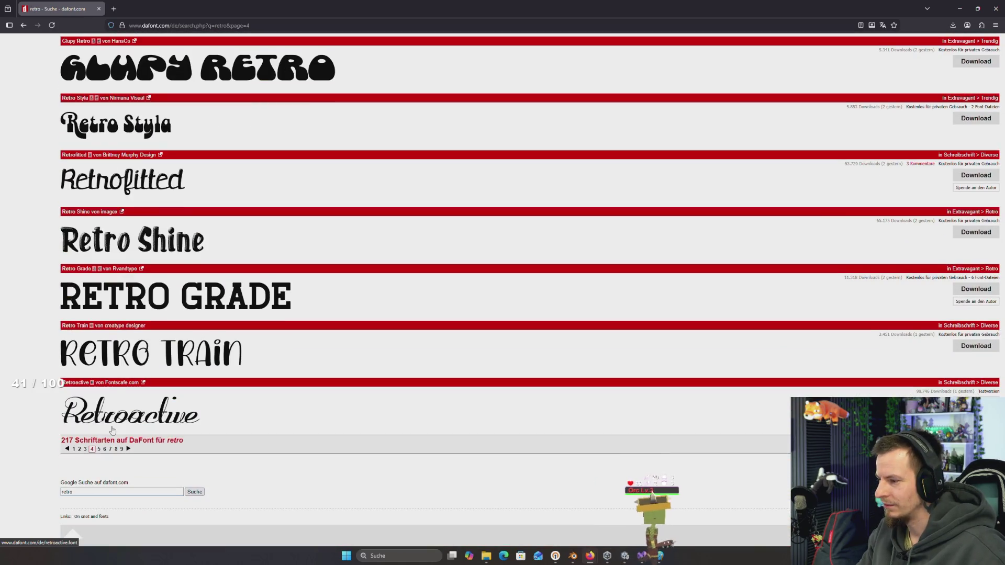
{"action": "left_click", "coordinate": [128, 449]}
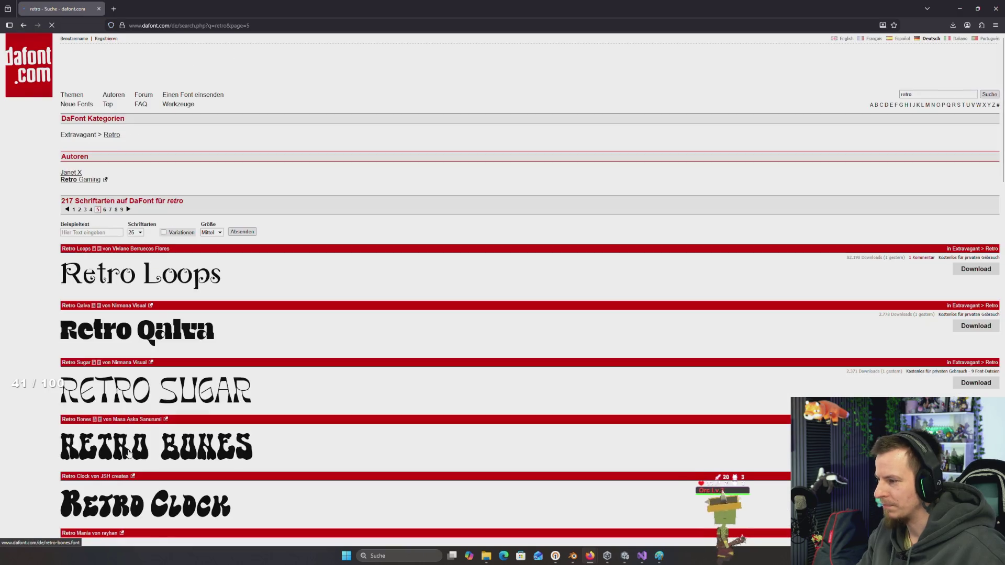
Scroll through page 5 and advance to page 6 of the retro results
{"action": "scroll", "coordinate": [126, 445], "scroll_direction": "down", "scroll_amount": 9}
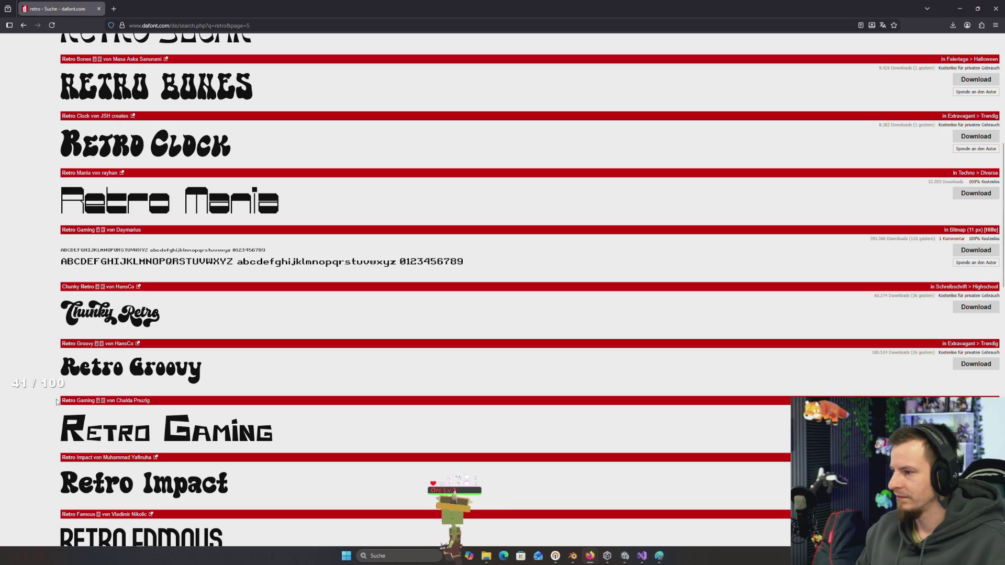
{"action": "scroll", "coordinate": [44, 427], "scroll_direction": "down", "scroll_amount": 10}
{"action": "scroll", "coordinate": [139, 298], "scroll_direction": "down", "scroll_amount": 7}
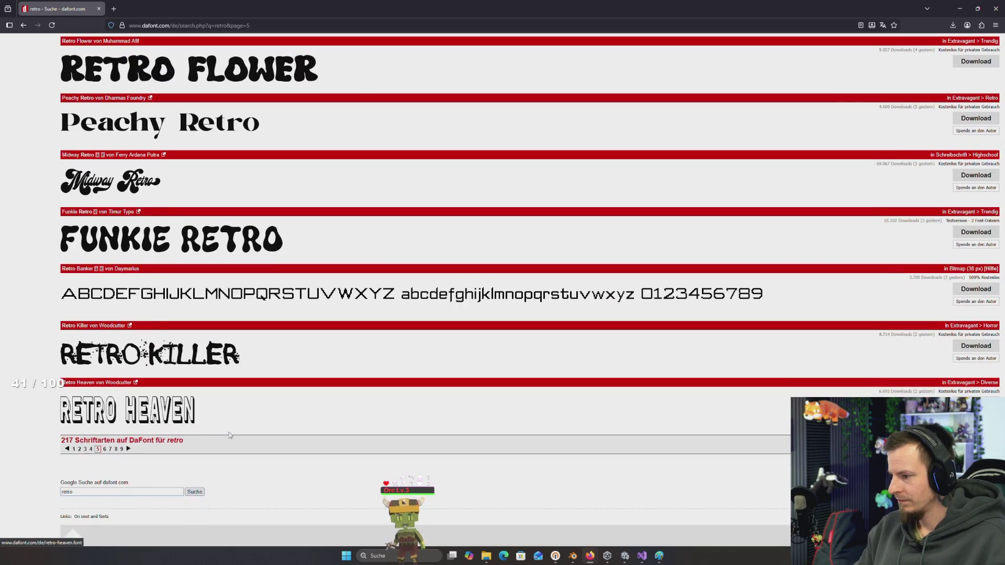
{"action": "left_click", "coordinate": [128, 450]}
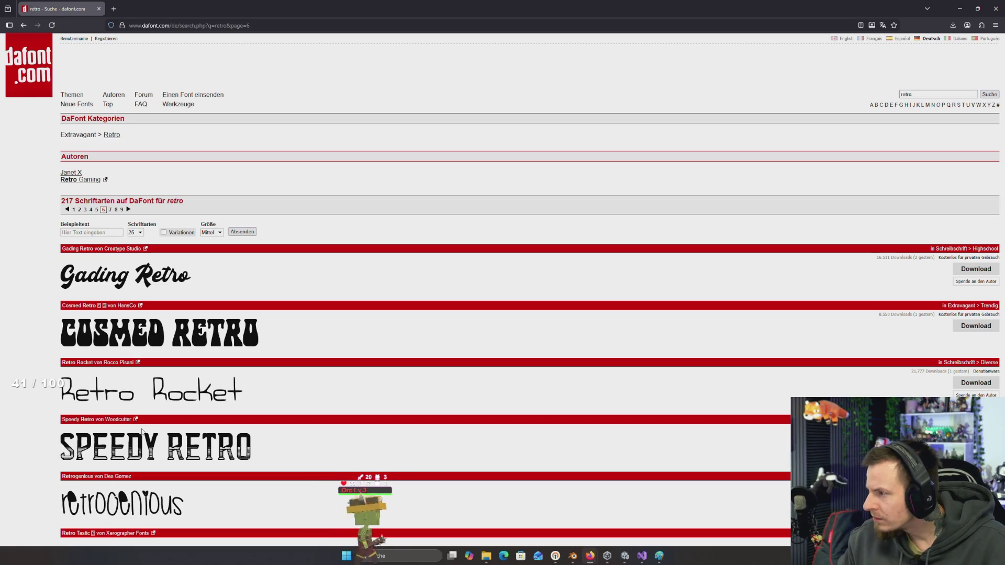
Jump to page 9 of the retro results, then to page 8
{"action": "scroll", "coordinate": [141, 430], "scroll_direction": "down", "scroll_amount": 3}
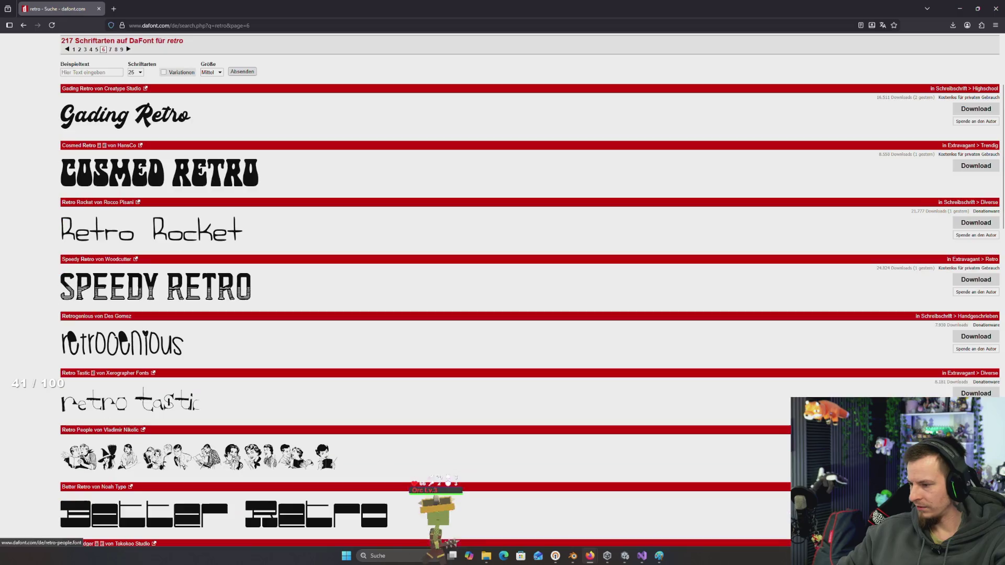
{"action": "scroll", "coordinate": [210, 452], "scroll_direction": "down", "scroll_amount": 5}
{"action": "scroll", "coordinate": [210, 449], "scroll_direction": "down", "scroll_amount": 3}
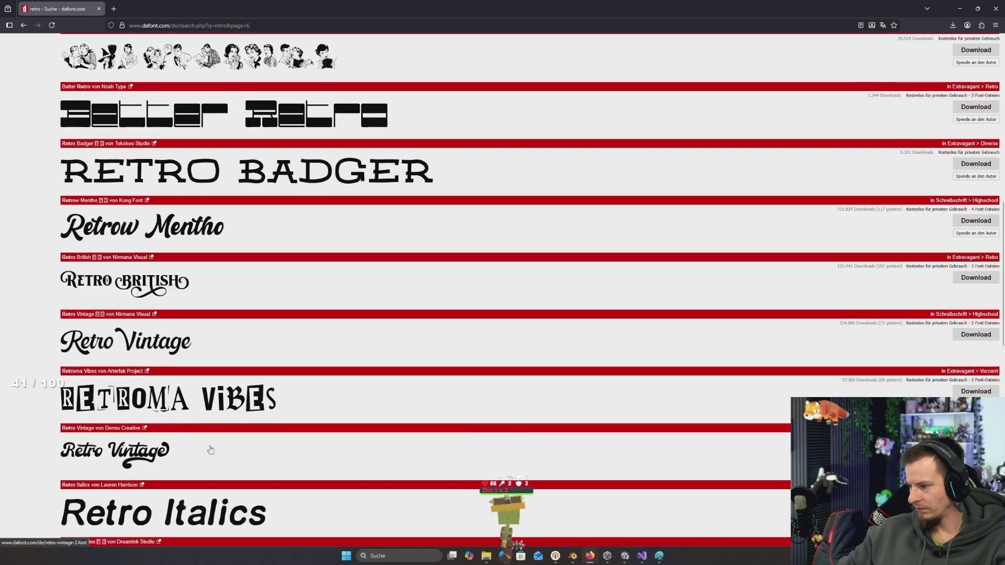
{"action": "scroll", "coordinate": [220, 442], "scroll_direction": "down", "scroll_amount": 4}
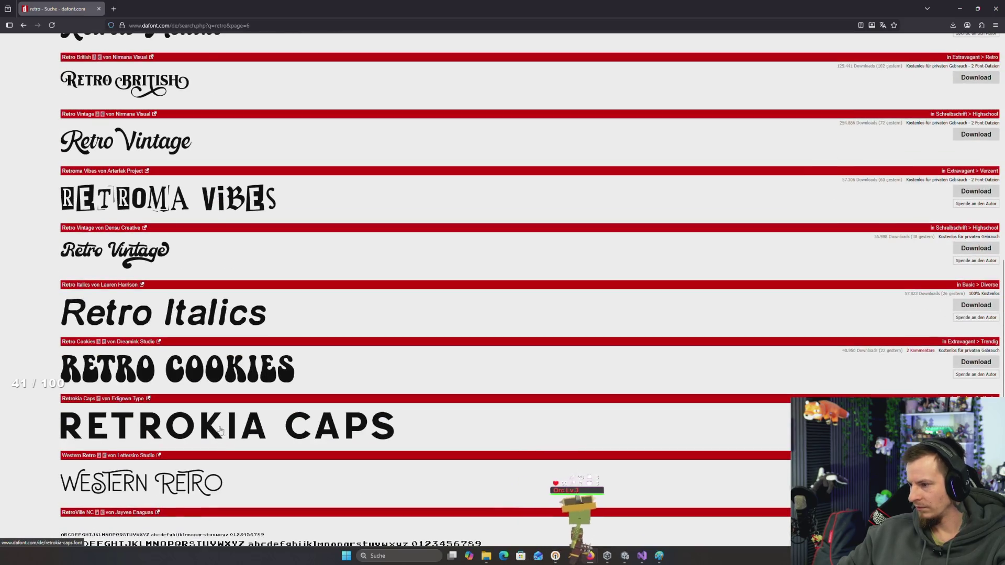
{"action": "scroll", "coordinate": [219, 430], "scroll_direction": "down", "scroll_amount": 5}
{"action": "scroll", "coordinate": [218, 428], "scroll_direction": "down", "scroll_amount": 4}
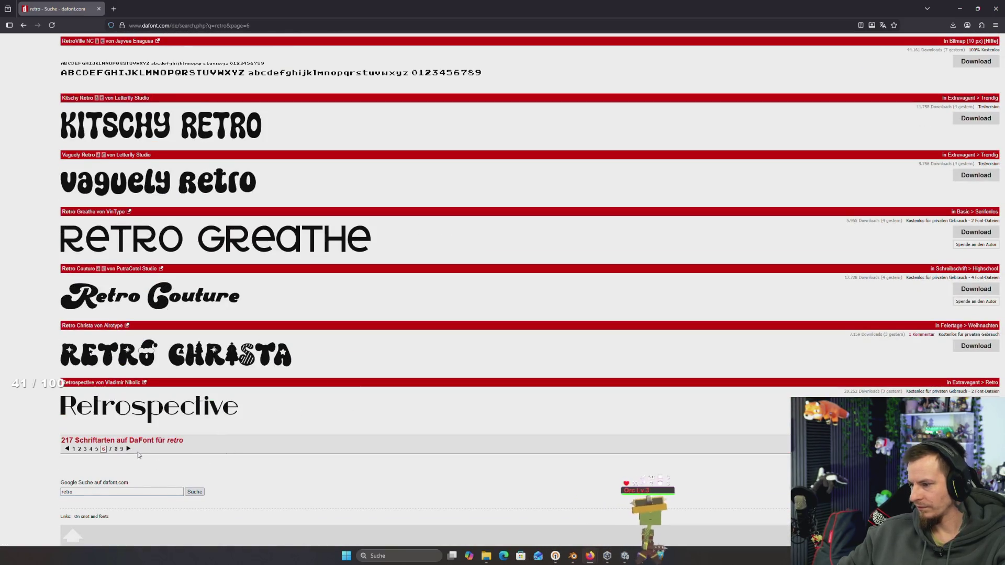
{"action": "left_click", "coordinate": [121, 449]}
{"action": "scroll", "coordinate": [146, 431], "scroll_direction": "down", "scroll_amount": 5}
{"action": "scroll", "coordinate": [146, 430], "scroll_direction": "down", "scroll_amount": 9}
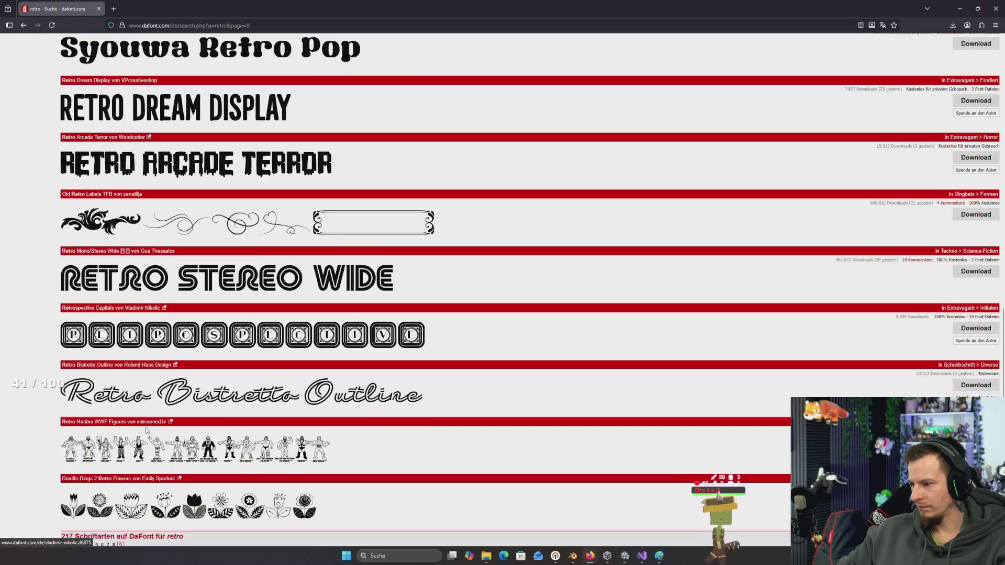
{"action": "left_click", "coordinate": [113, 449]}
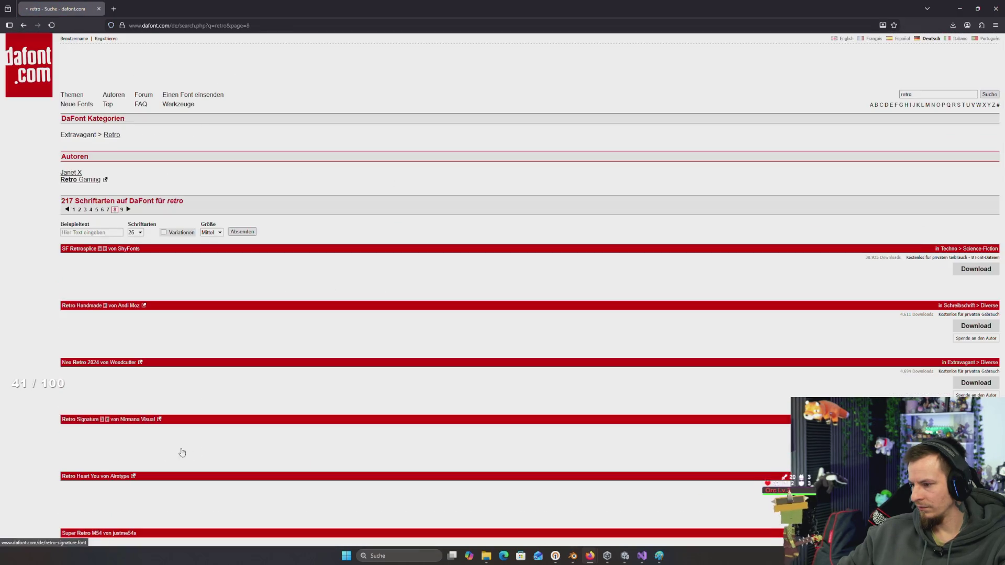
Scroll page 8 and step back to page 7 of the retro results
{"action": "scroll", "coordinate": [253, 440], "scroll_direction": "down", "scroll_amount": 5}
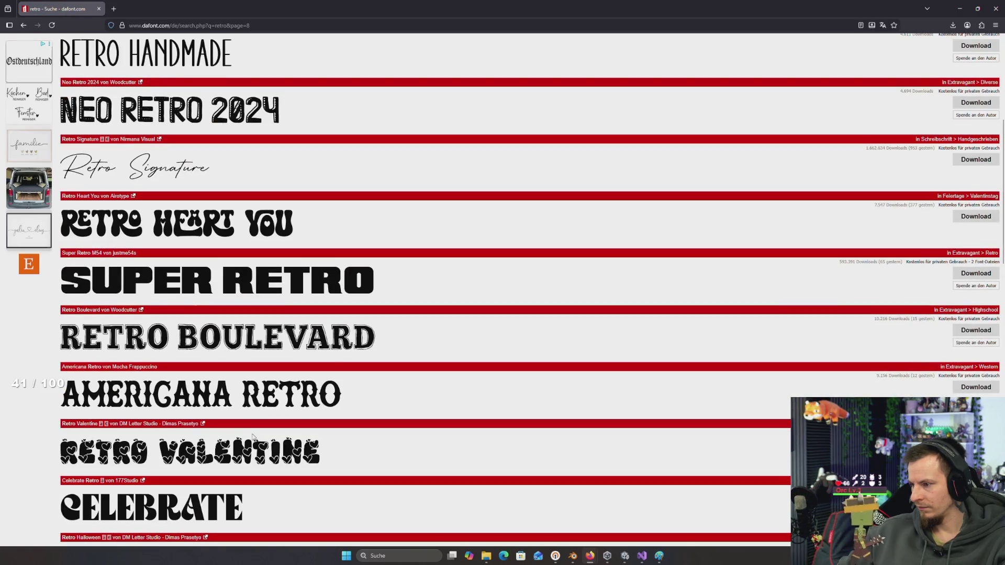
{"action": "scroll", "coordinate": [311, 182], "scroll_direction": "down", "scroll_amount": 2}
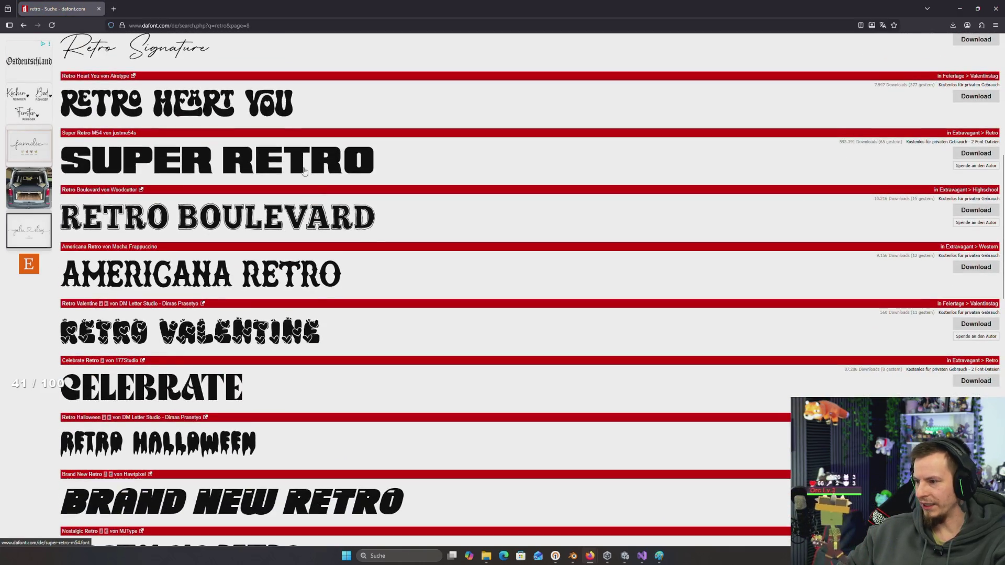
{"action": "scroll", "coordinate": [311, 182], "scroll_direction": "down", "scroll_amount": 4}
{"action": "scroll", "coordinate": [285, 231], "scroll_direction": "down", "scroll_amount": 4}
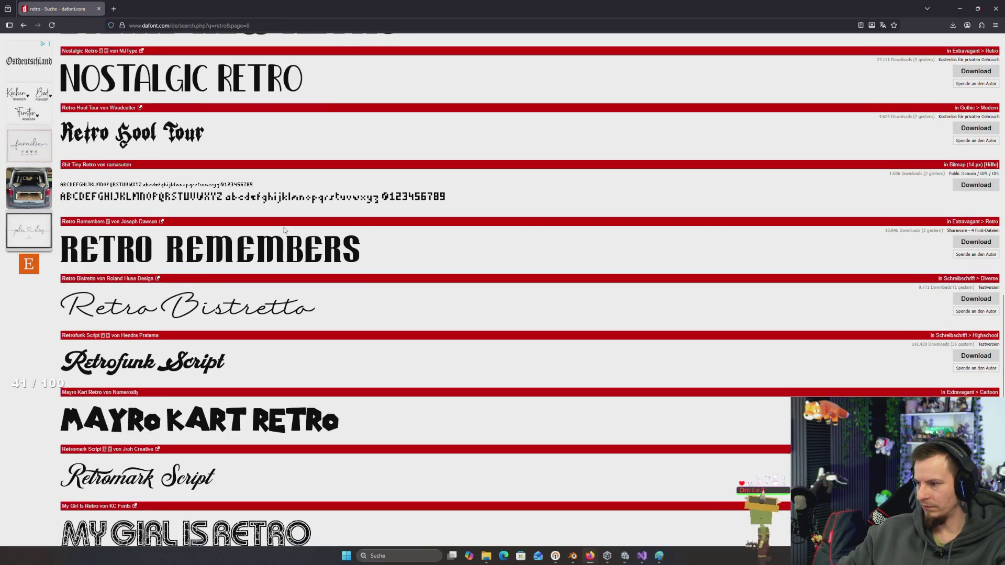
{"action": "scroll", "coordinate": [285, 231], "scroll_direction": "down", "scroll_amount": 5}
{"action": "scroll", "coordinate": [284, 230], "scroll_direction": "down", "scroll_amount": 2}
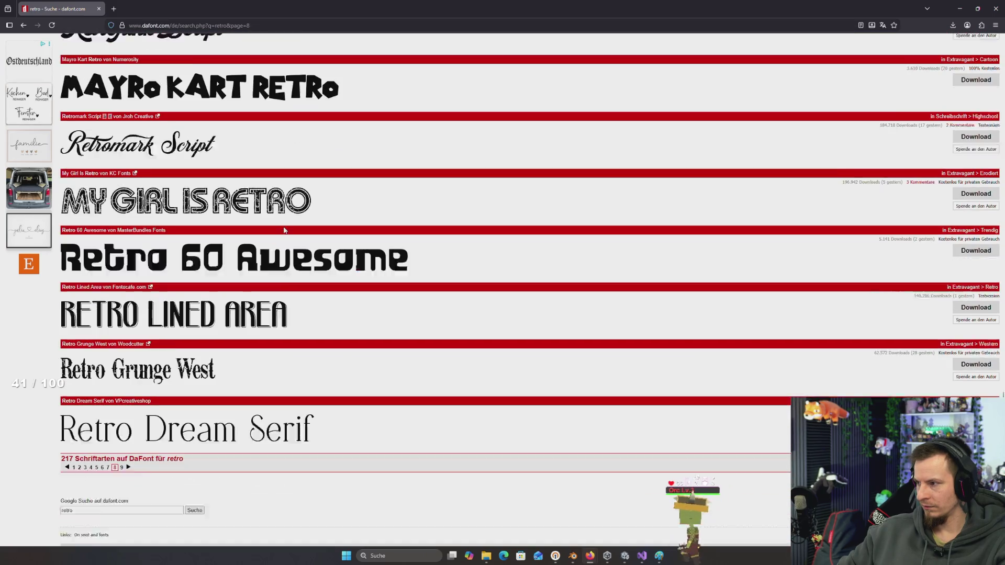
{"action": "left_click", "coordinate": [109, 453]}
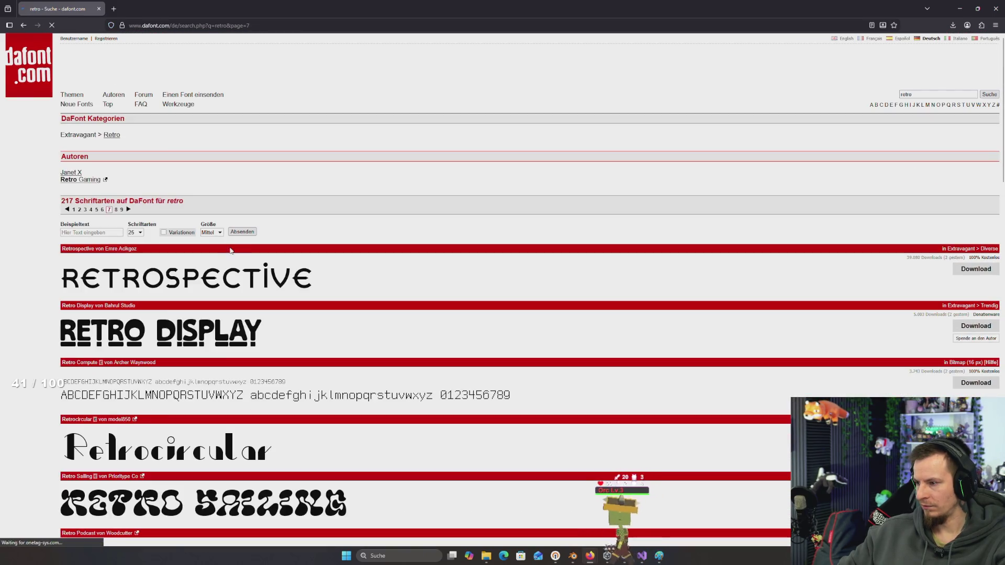
Open retro_mario.zip from Firefox's downloads folder, then return to Unity
{"action": "scroll", "coordinate": [227, 259], "scroll_direction": "down", "scroll_amount": 4}
{"action": "scroll", "coordinate": [226, 259], "scroll_direction": "down", "scroll_amount": 4}
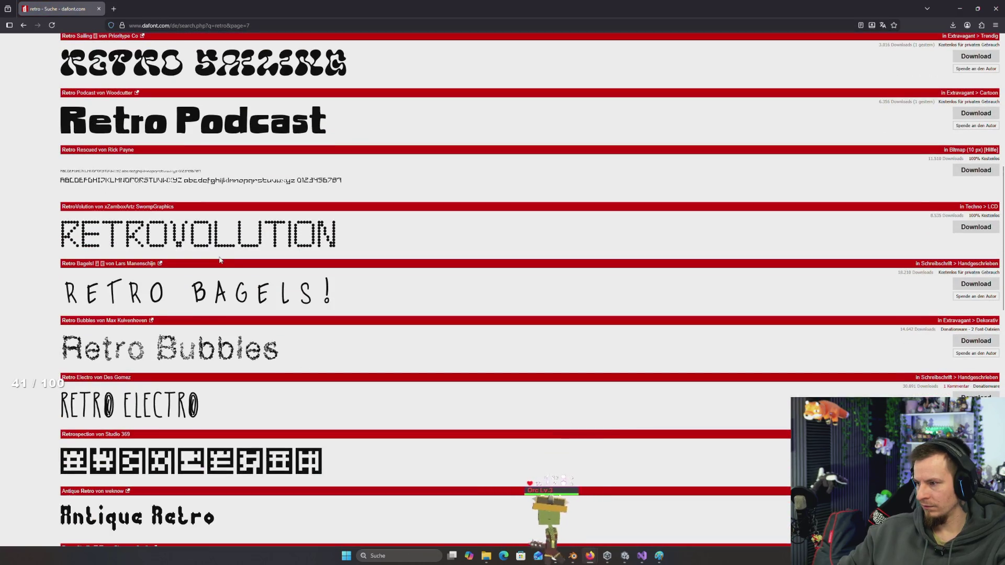
{"action": "scroll", "coordinate": [220, 260], "scroll_direction": "down", "scroll_amount": 7}
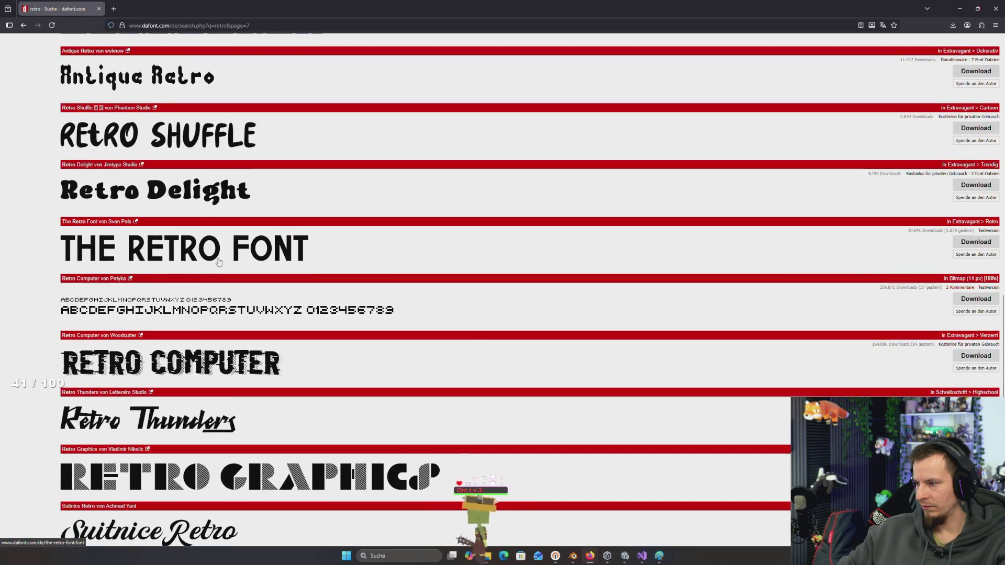
{"action": "scroll", "coordinate": [219, 261], "scroll_direction": "down", "scroll_amount": 6}
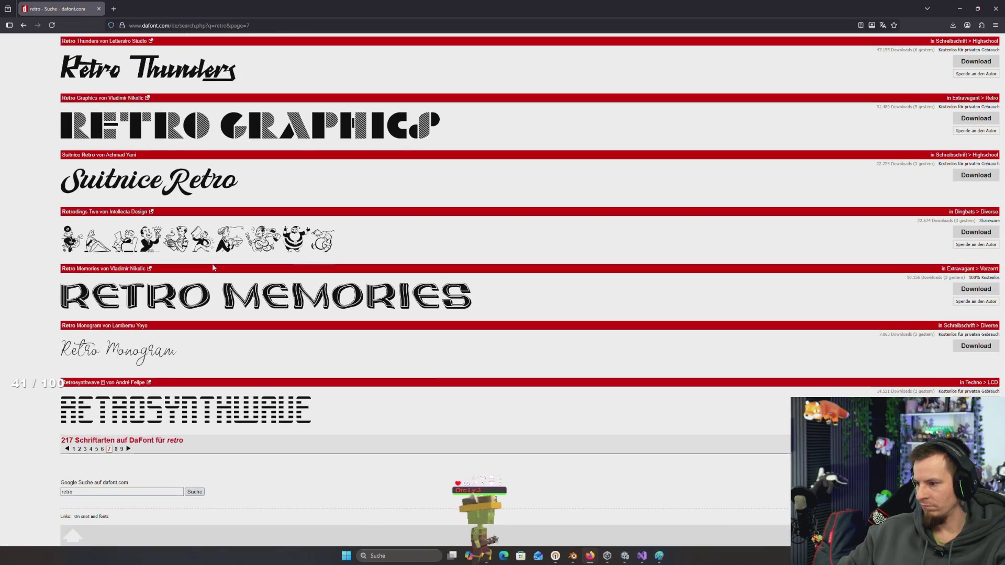
{"action": "left_click", "coordinate": [953, 26]}
{"action": "left_click", "coordinate": [950, 45]}
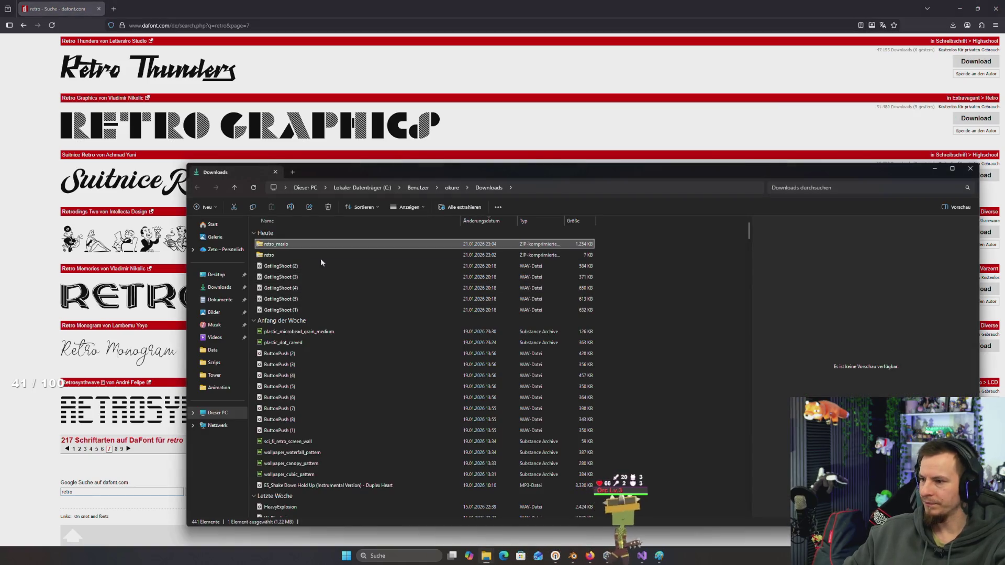
{"action": "double_click", "coordinate": [278, 245]}
{"action": "key", "text": "alt+Tab"}
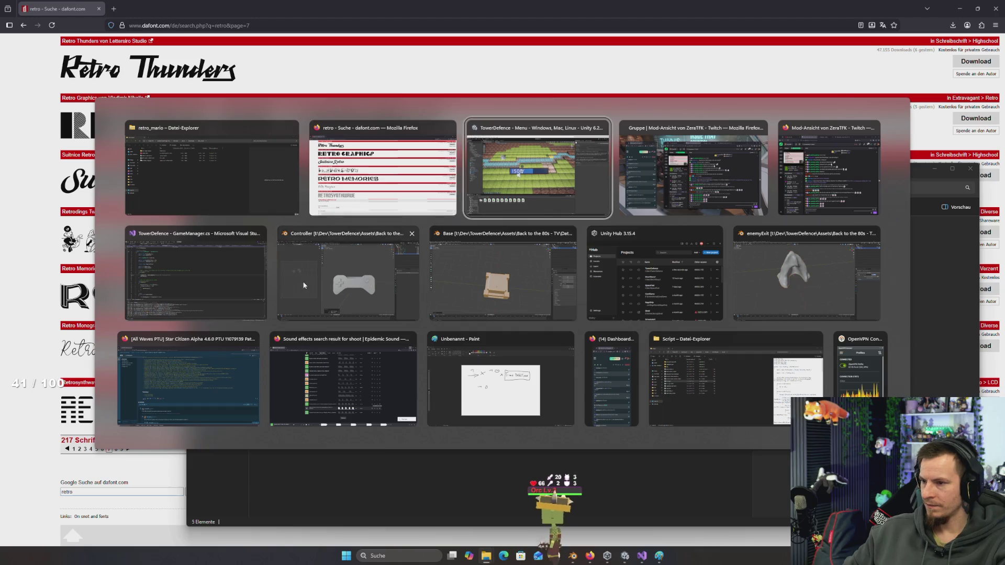
{"action": "scroll", "coordinate": [42, 472], "scroll_direction": "up", "scroll_amount": 5}
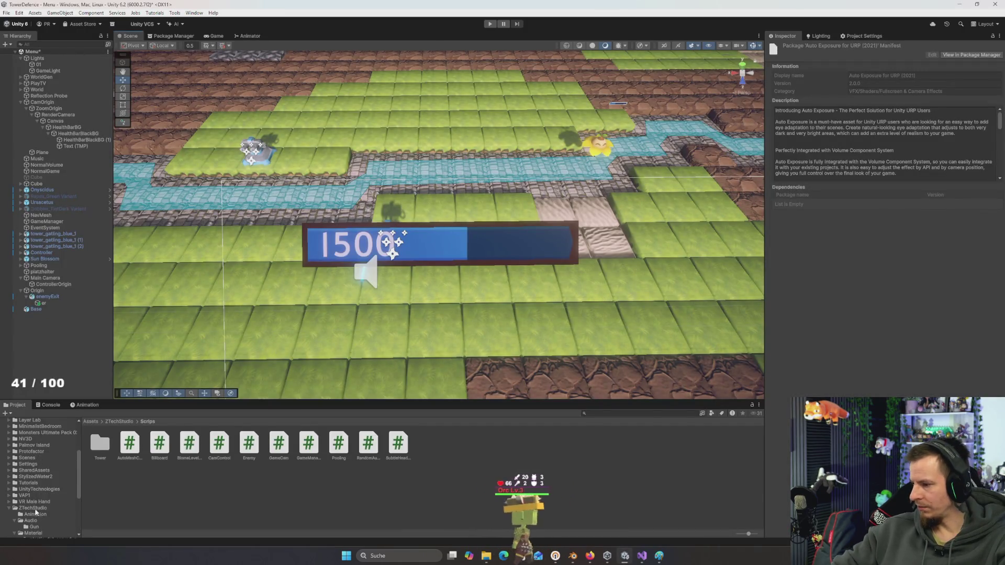
Create a new folder named Font inside Assets/ZTechStudio
{"action": "left_click", "coordinate": [33, 507]}
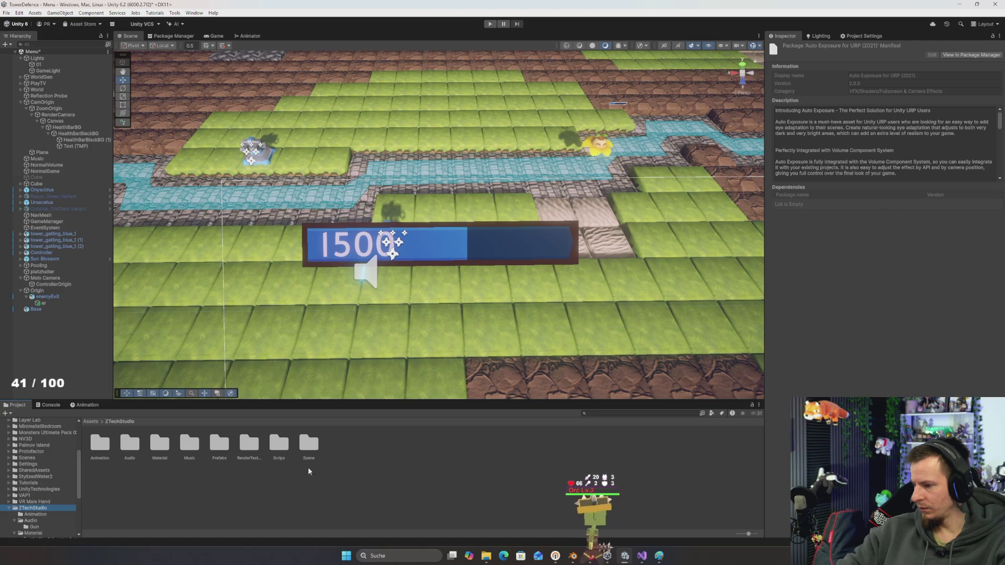
{"action": "left_click", "coordinate": [272, 489]}
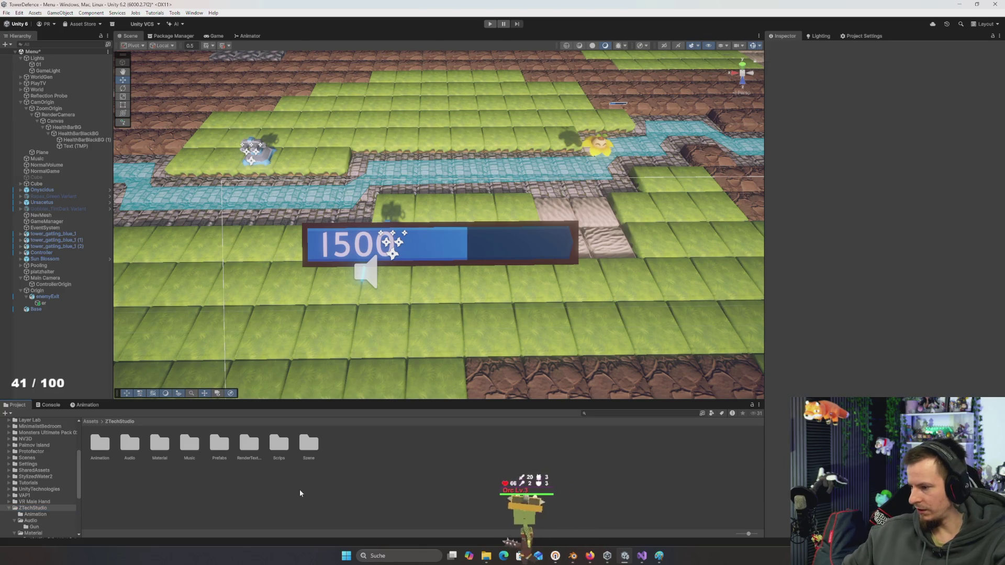
{"action": "key", "text": "ctrl+shift+n"}
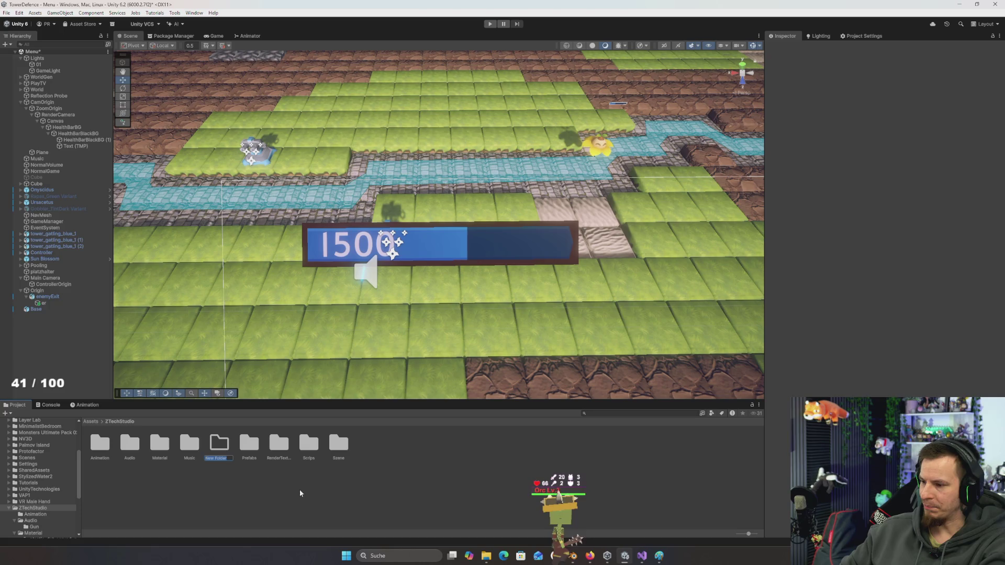
{"action": "type", "text": "Font"}
{"action": "key", "text": "Return"}
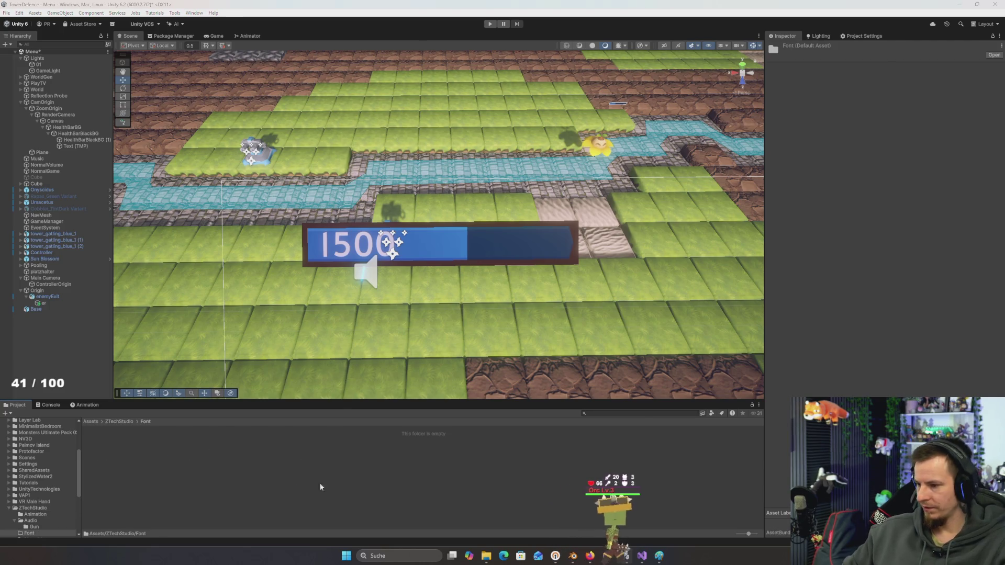
{"action": "key", "text": "alt+Tab"}
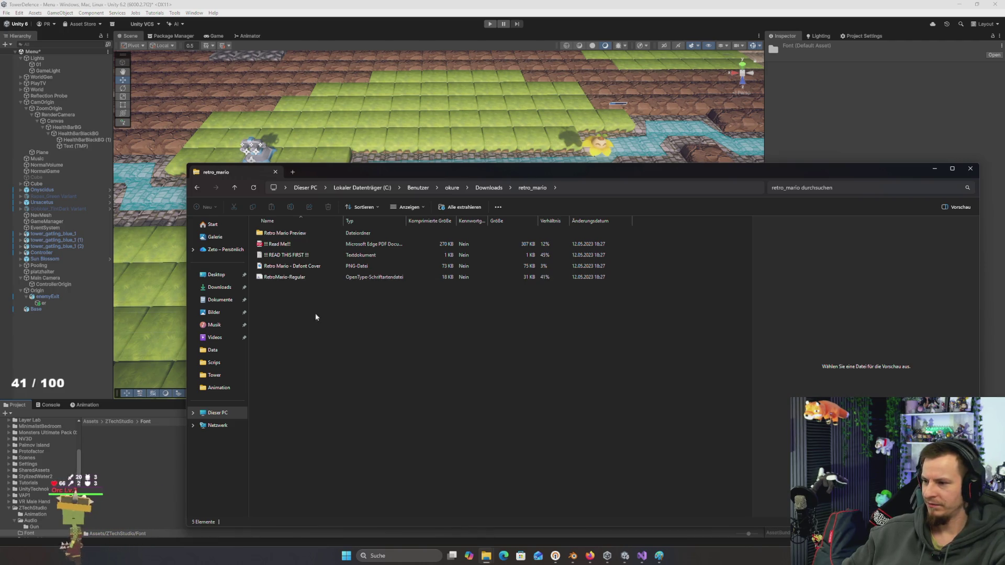
Drag the RetroMario-Regular font file toward Unity's Font folder
{"action": "left_click", "coordinate": [316, 278]}
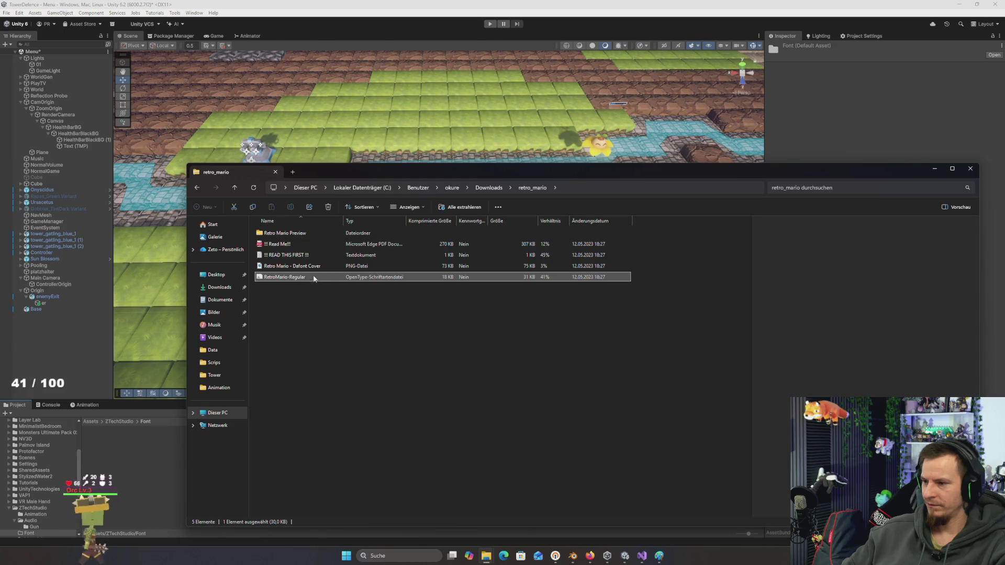
{"action": "mouse_move", "coordinate": [277, 280]}
{"action": "left_mouse_down"}
{"action": "mouse_move", "coordinate": [411, 322]}
{"action": "mouse_move", "coordinate": [394, 321]}
{"action": "mouse_move", "coordinate": [241, 466]}
{"action": "left_mouse_up"}
{"action": "key", "text": "alt+Tab"}
{"action": "left_click_drag", "start_coordinate": [162, 467], "coordinate": [165, 454]}
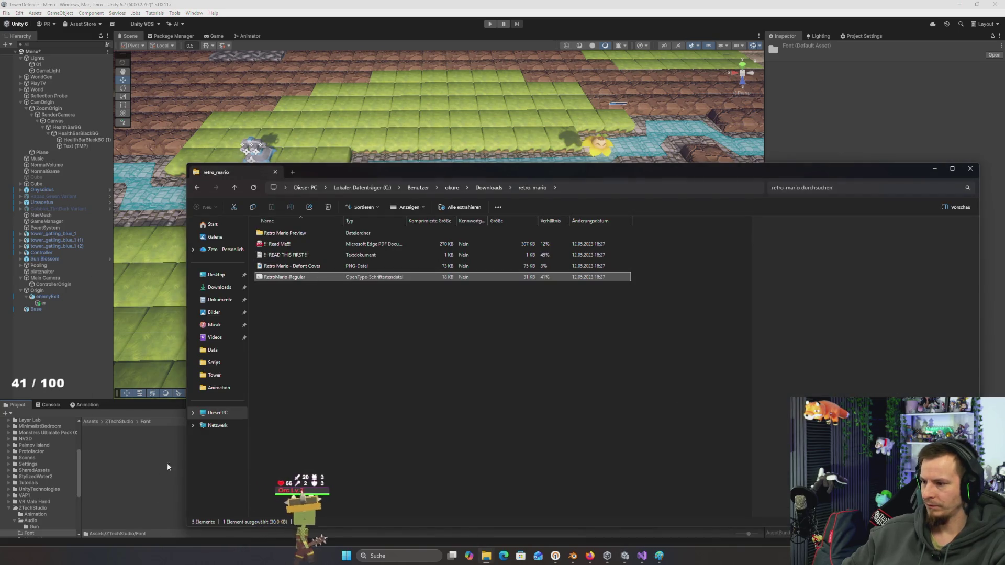
Open the Font folder in File Explorer and arrange it beside the retro_mario window
{"action": "right_click", "coordinate": [180, 459]}
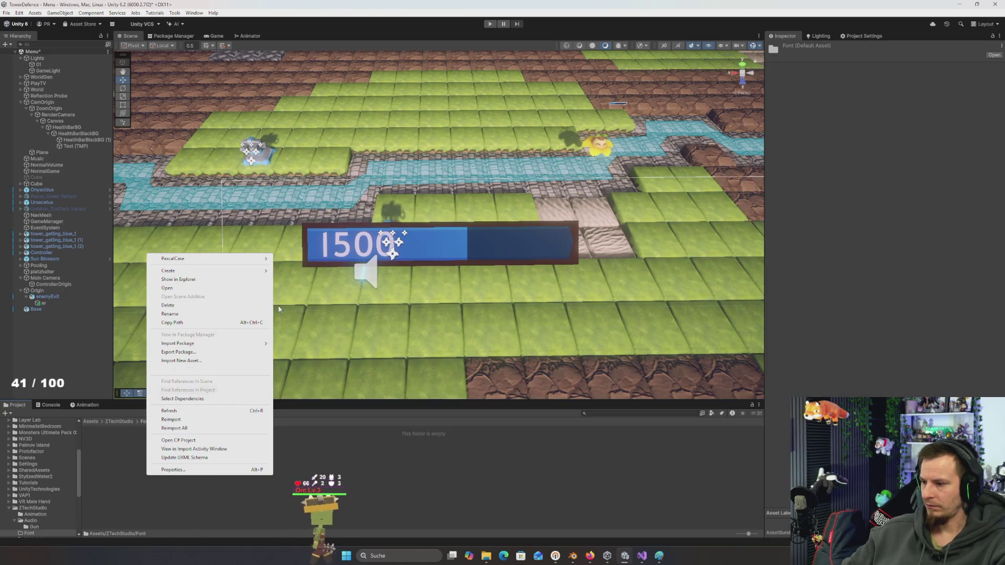
{"action": "left_click", "coordinate": [193, 280]}
{"action": "key", "text": "alt+Tab"}
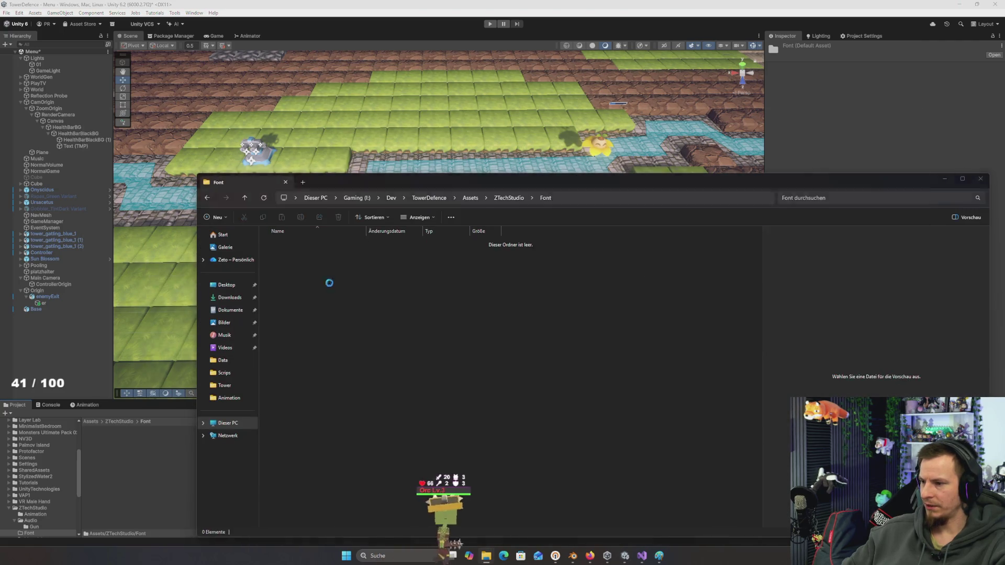
{"action": "key", "text": "alt+Tab"}
{"action": "key", "text": "Tab"}
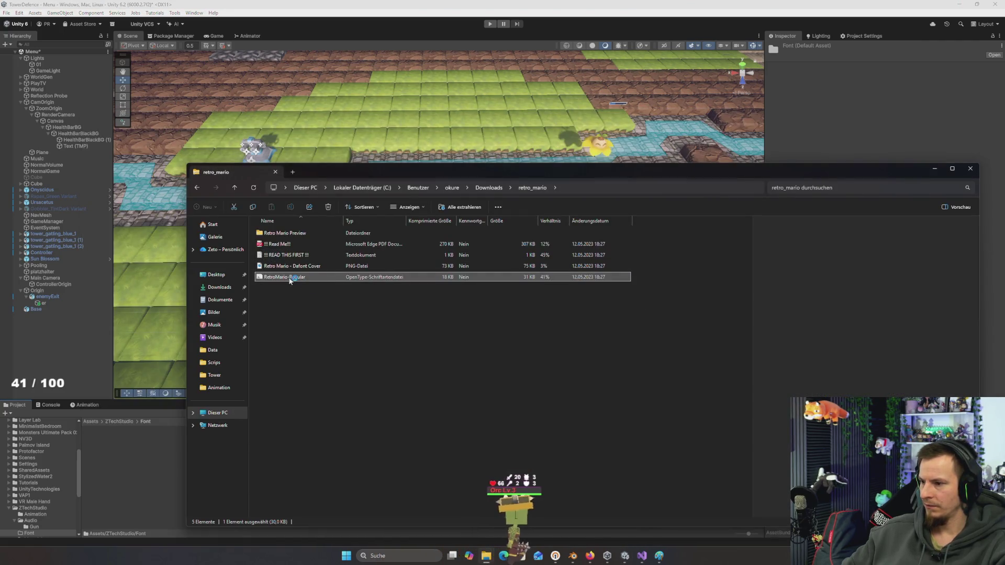
{"action": "key", "text": "alt+Tab"}
{"action": "key", "text": "alt+Tab"}
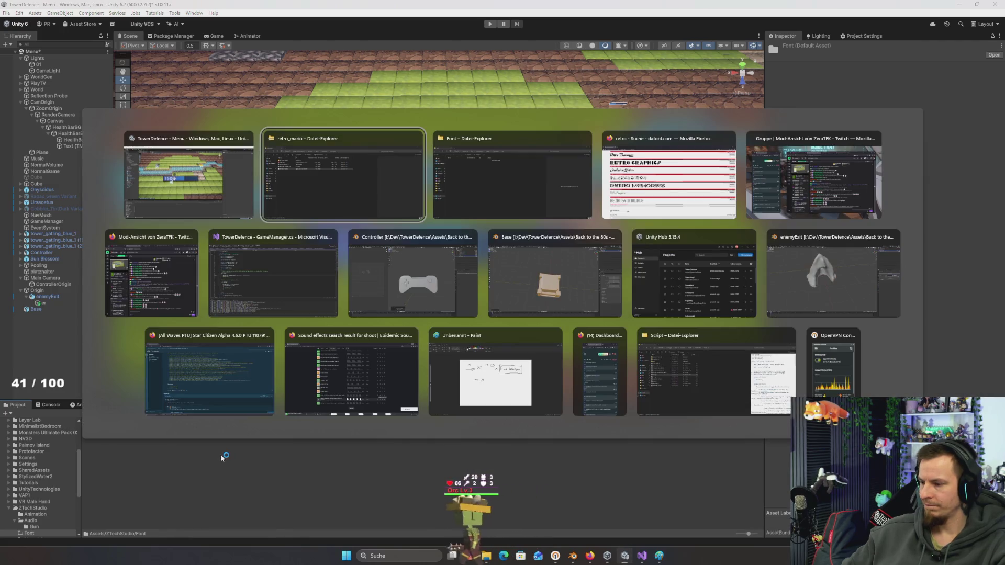
{"action": "key", "text": "alt+Tab"}
{"action": "key", "text": "Tab"}
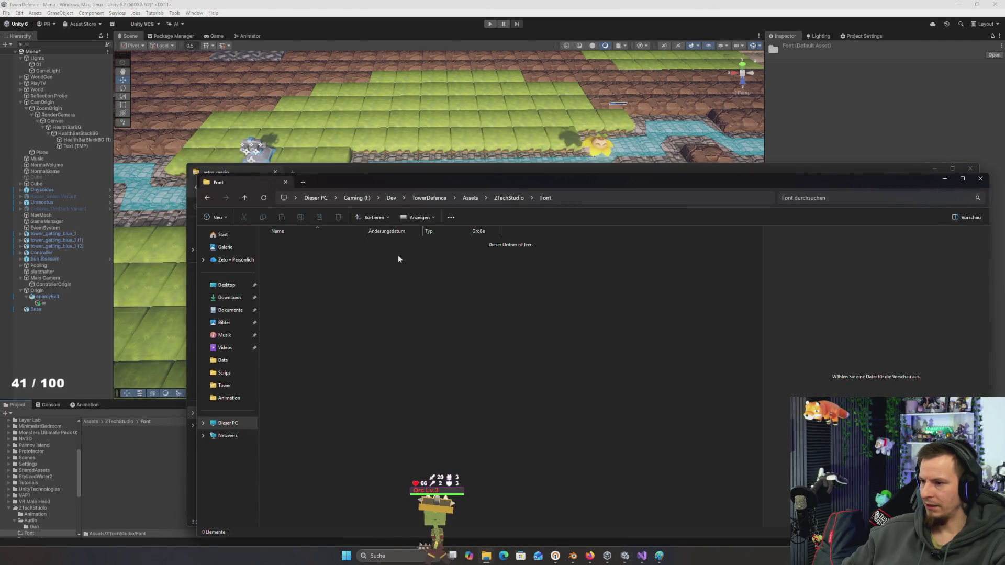
{"action": "left_click_drag", "start_coordinate": [343, 187], "coordinate": [522, 216]}
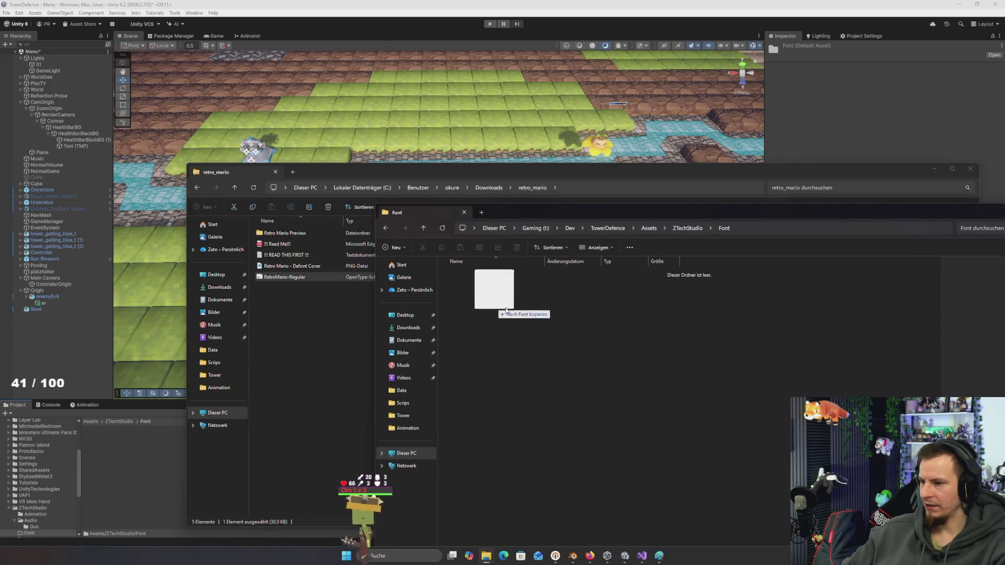
Open the retro archive in Downloads and copy its font file into the Font folder
{"action": "left_click", "coordinate": [307, 359]}
{"action": "key", "text": "alt+Up"}
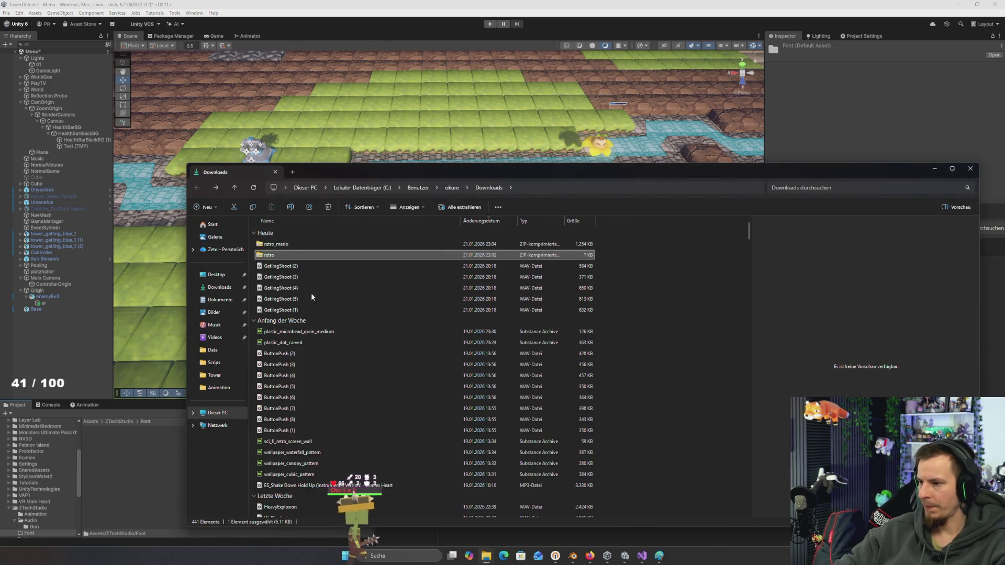
{"action": "double_click", "coordinate": [310, 283]}
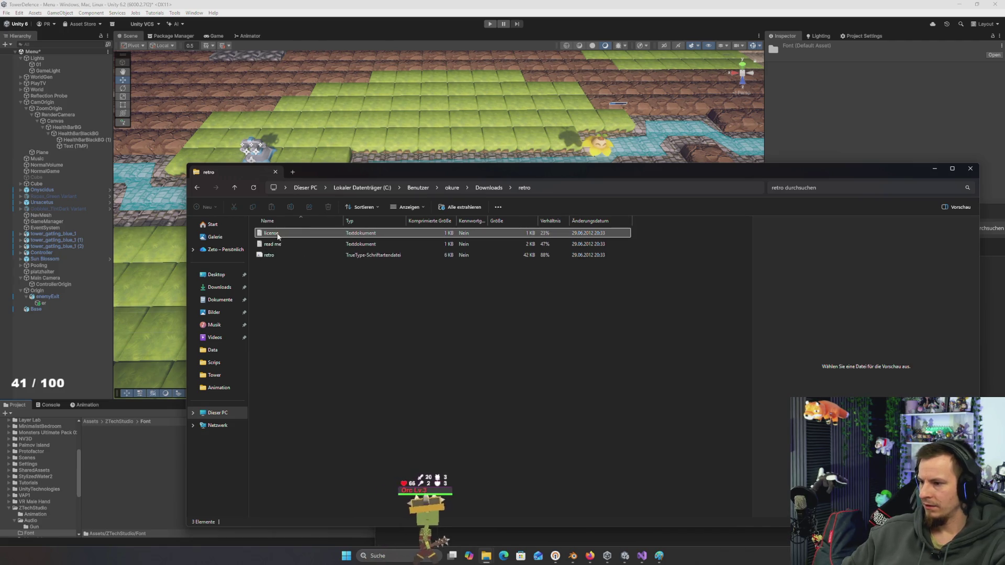
{"action": "left_click_drag", "start_coordinate": [266, 256], "coordinate": [628, 359]}
{"action": "left_click", "coordinate": [185, 478]}
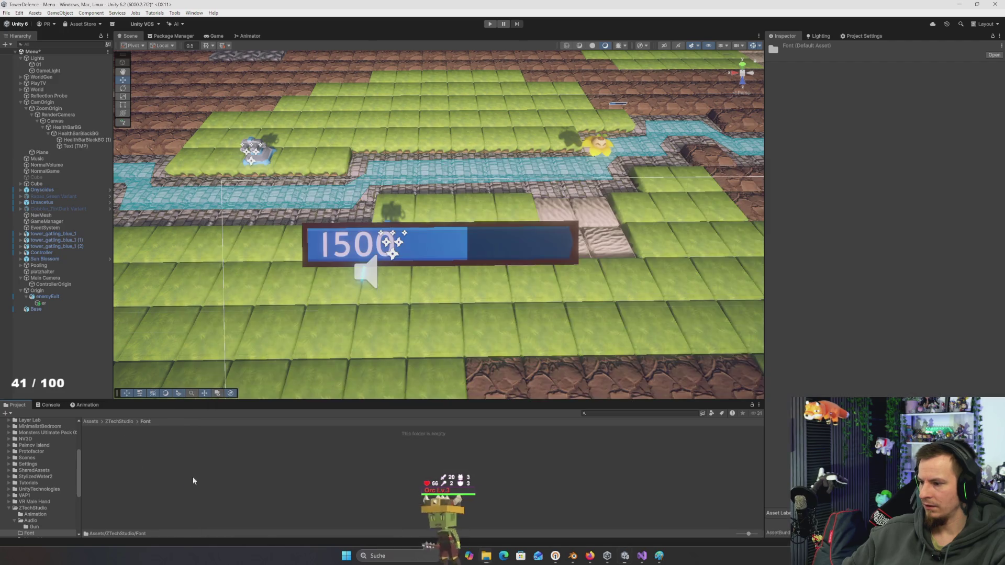
Select the imported retro font and open the TextMeshPro Font Asset Creator
{"action": "left_click", "coordinate": [107, 445]}
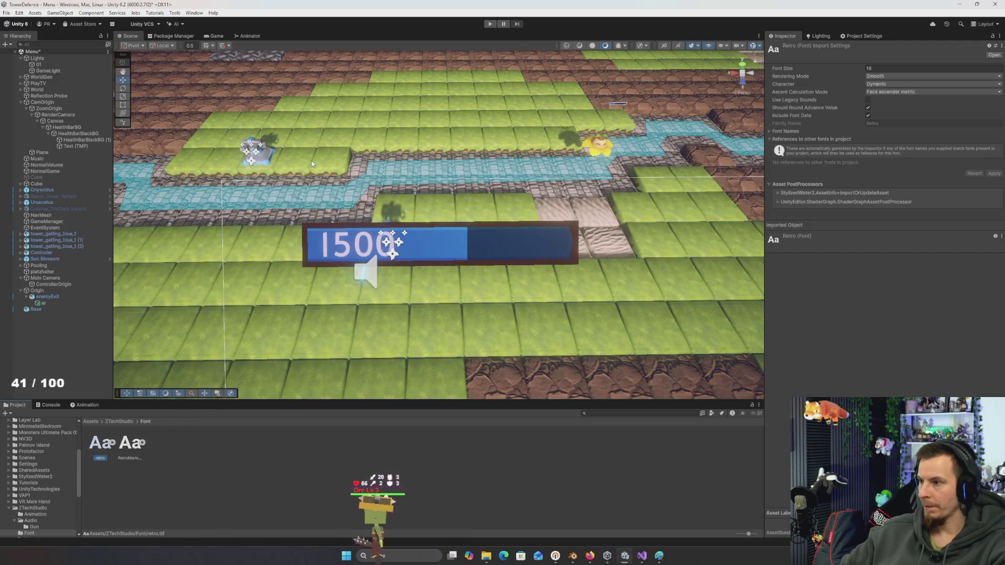
{"action": "left_click", "coordinate": [192, 13]}
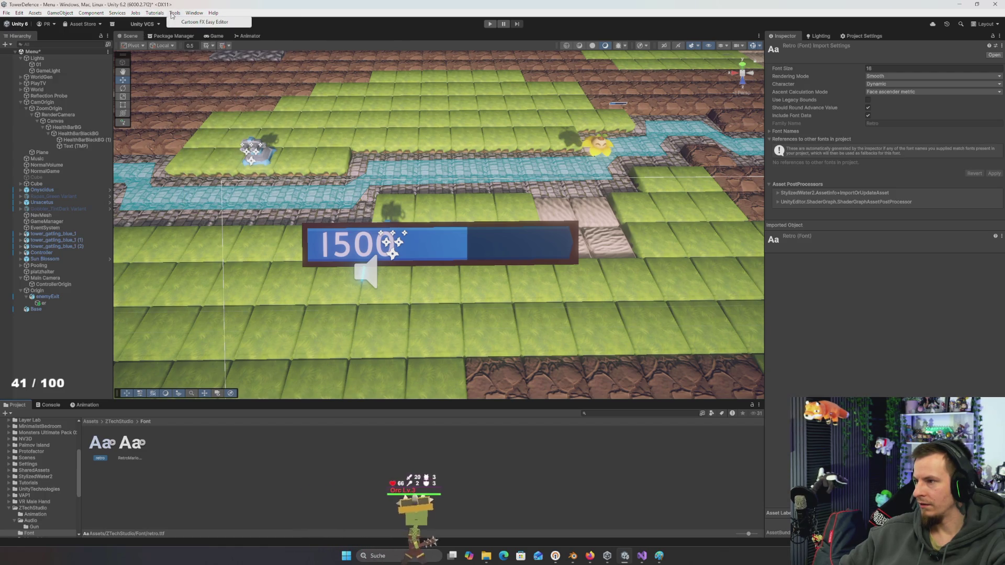
{"action": "left_click", "coordinate": [175, 13]}
{"action": "mouse_move", "coordinate": [194, 13]}
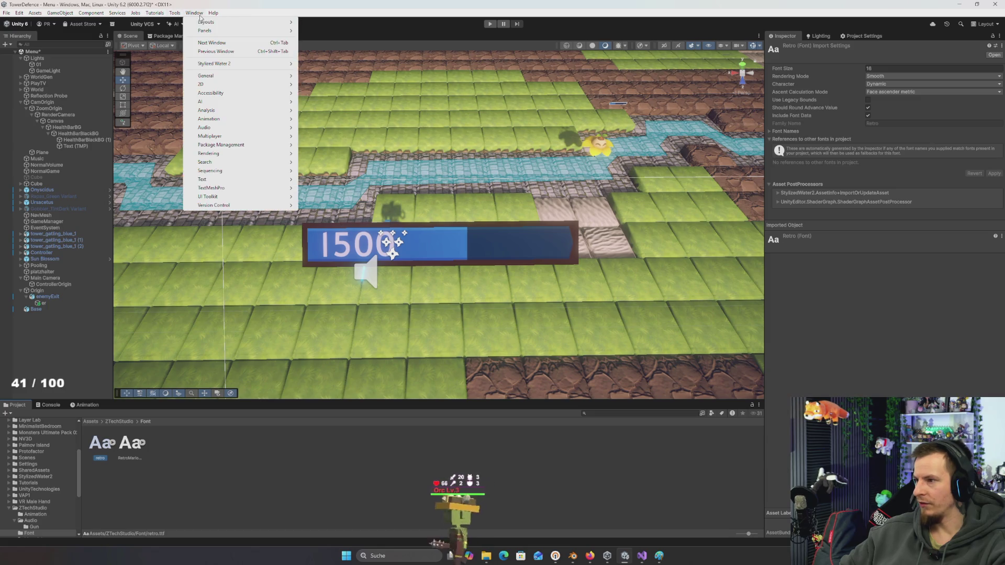
{"action": "mouse_move", "coordinate": [222, 77]}
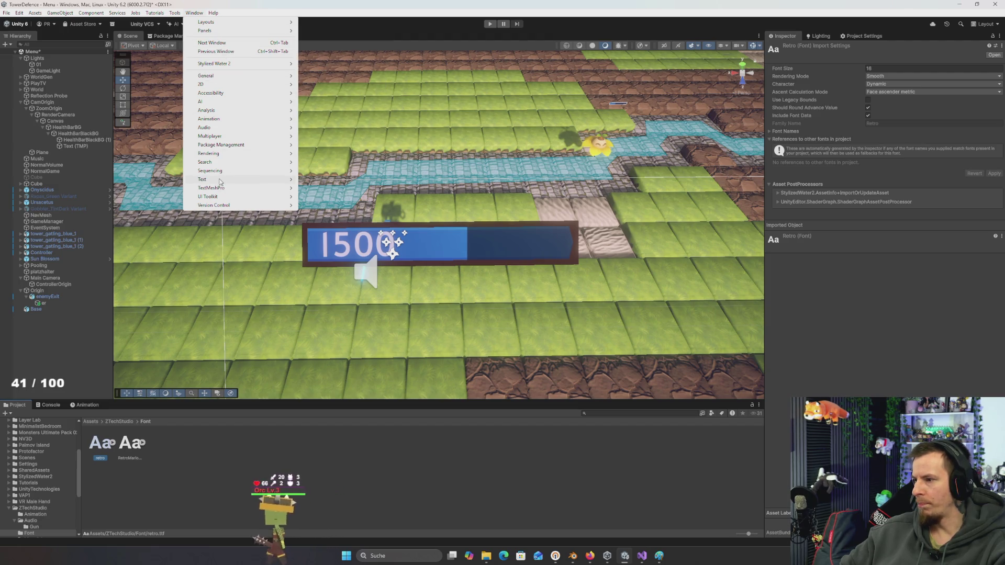
{"action": "mouse_move", "coordinate": [227, 182]}
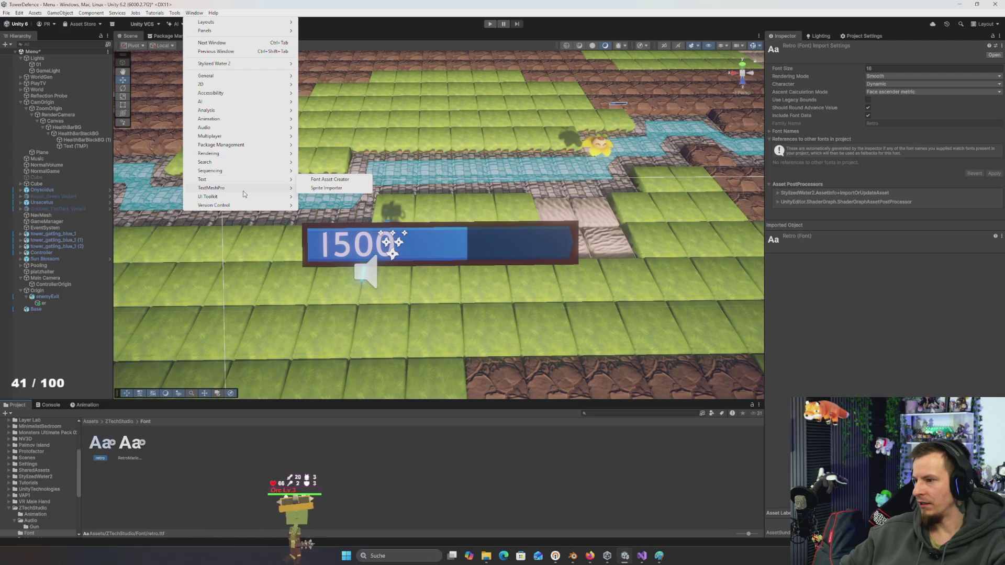
{"action": "mouse_move", "coordinate": [283, 188]}
{"action": "left_click", "coordinate": [327, 187]}
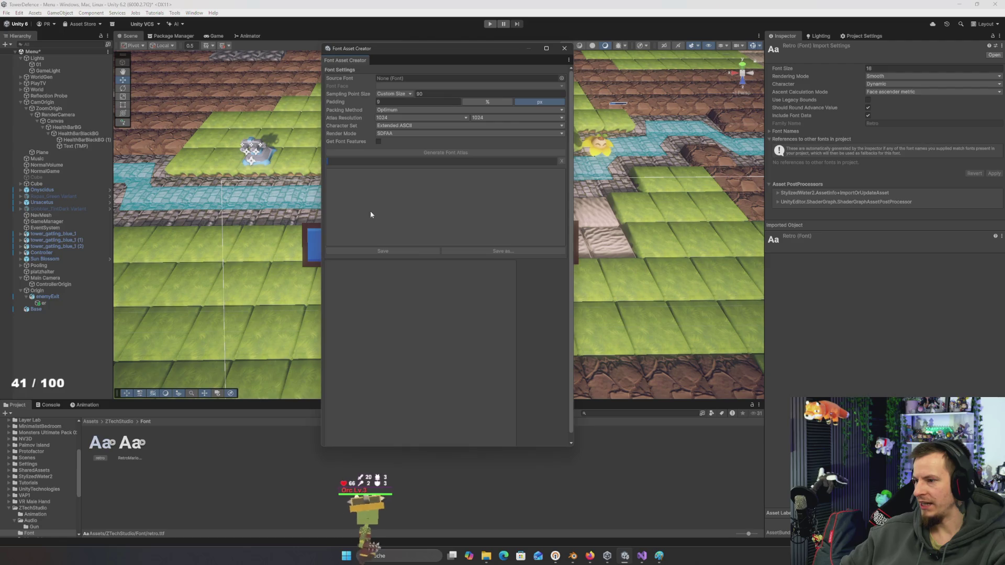
Generate and save a retro SDF font asset from the retro font
{"action": "left_click_drag", "start_coordinate": [147, 417], "coordinate": [414, 79]}
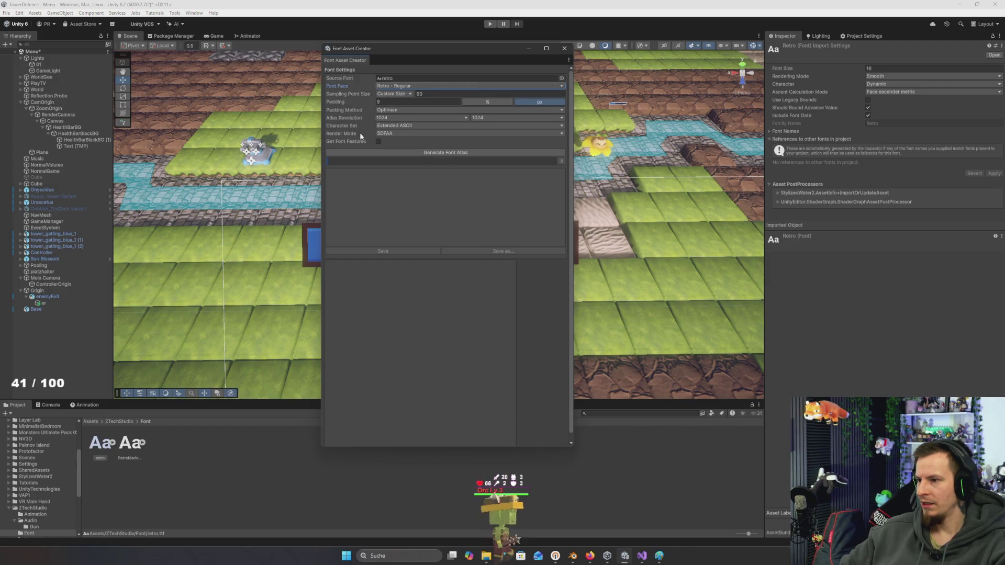
{"action": "left_click", "coordinate": [456, 152]}
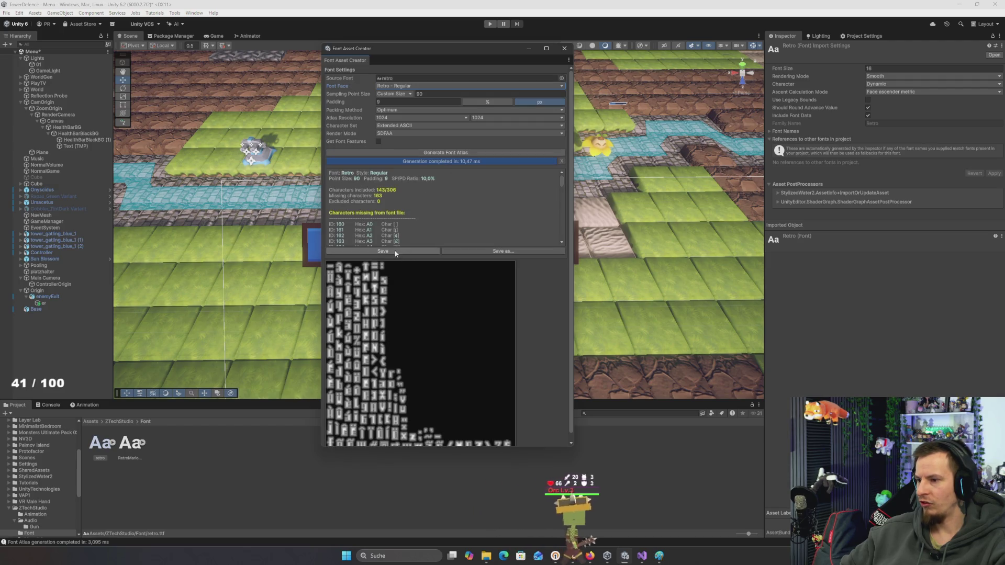
{"action": "left_click", "coordinate": [395, 250]}
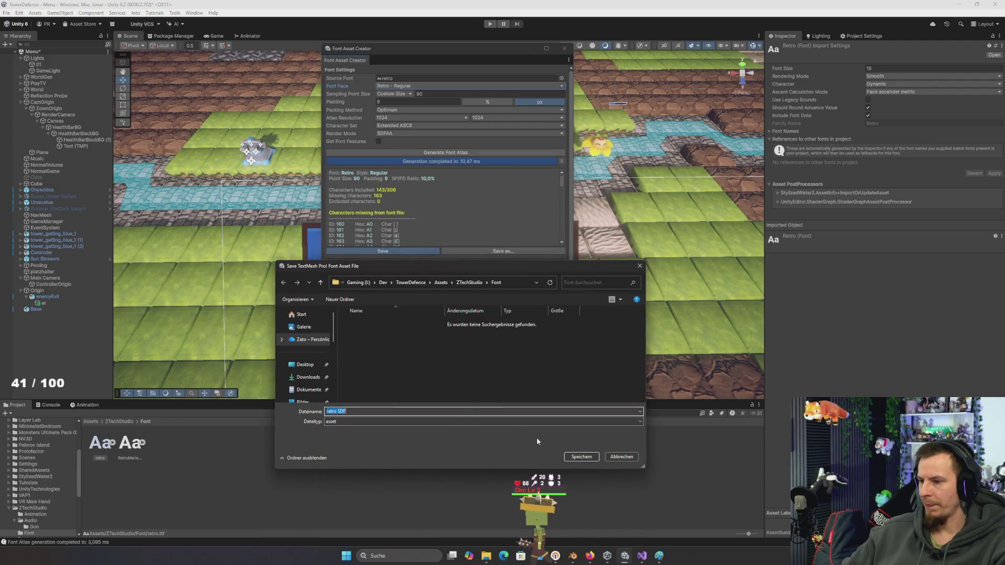
{"action": "left_click", "coordinate": [581, 456]}
Generate and save a RetroMario-Regular SDF font asset, then close the creator
{"action": "mouse_move", "coordinate": [165, 452]}
{"action": "left_mouse_down"}
{"action": "mouse_move", "coordinate": [387, 76]}
{"action": "mouse_move", "coordinate": [403, 79]}
{"action": "left_mouse_up"}
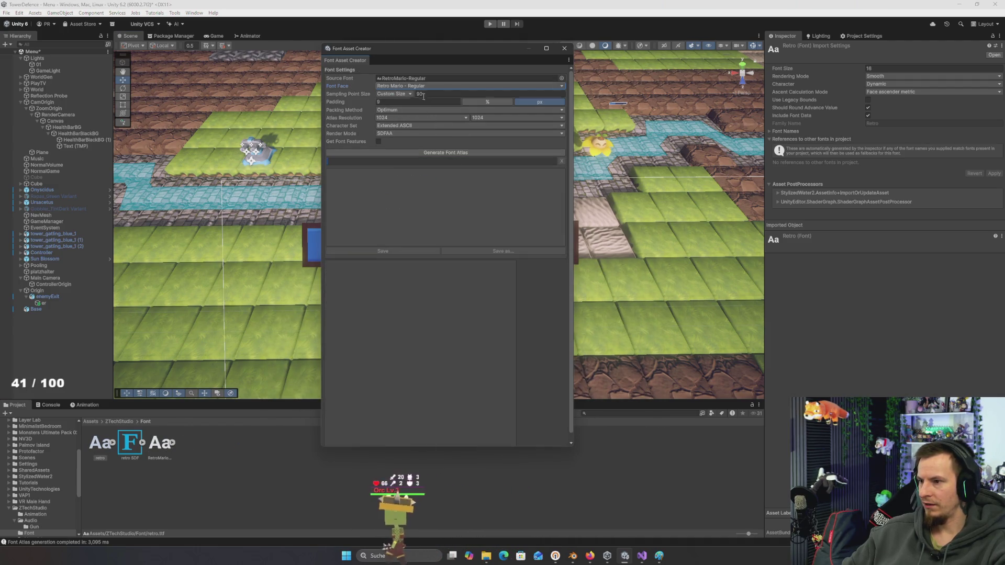
{"action": "left_click", "coordinate": [403, 152]}
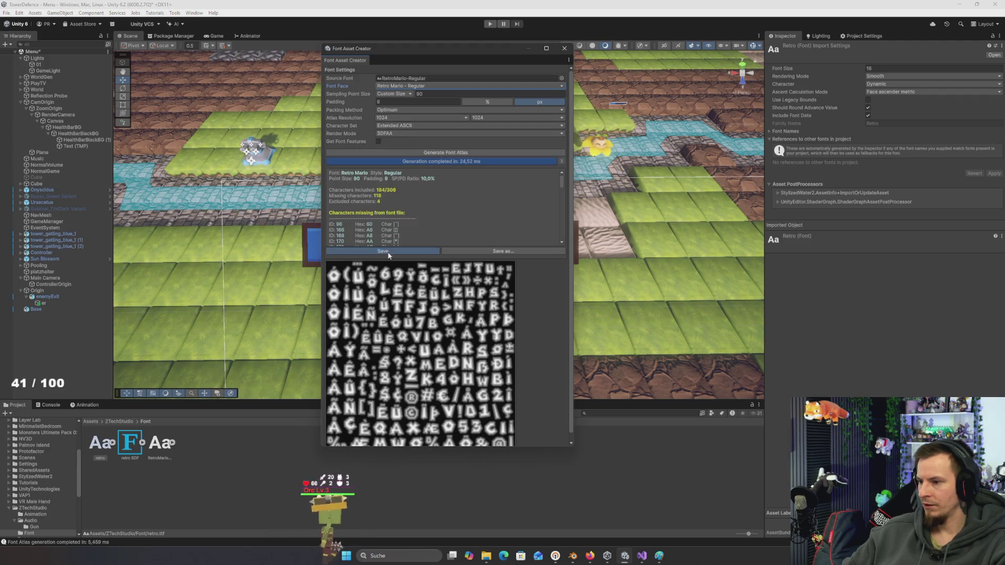
{"action": "left_click", "coordinate": [383, 252]}
{"action": "left_click", "coordinate": [581, 456]}
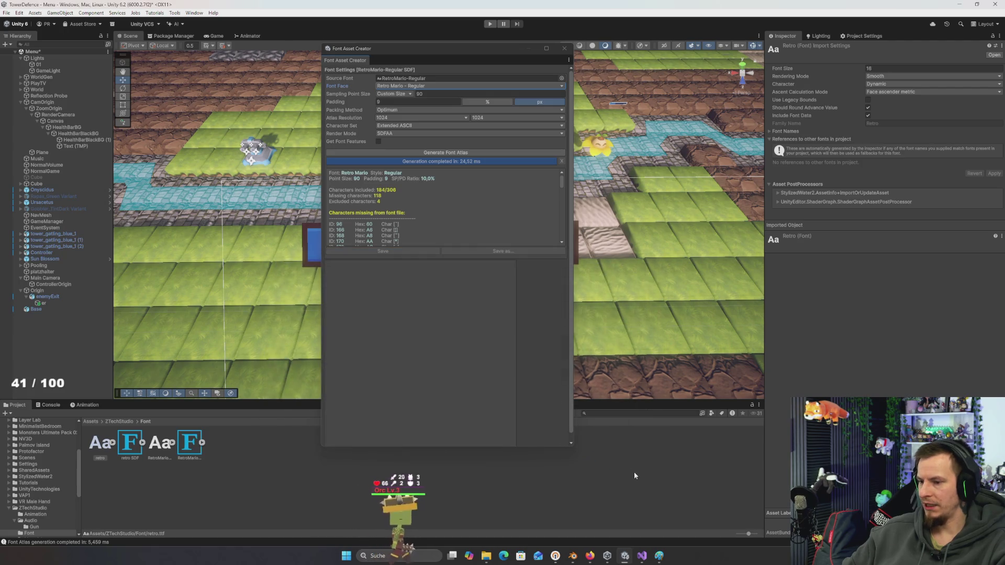
{"action": "left_click", "coordinate": [647, 468]}
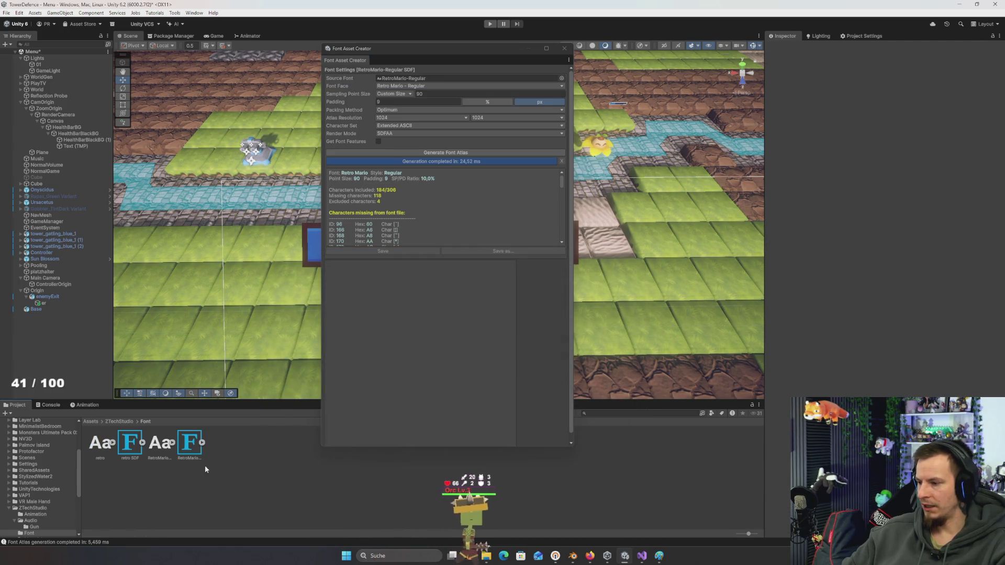
{"action": "left_click", "coordinate": [564, 49]}
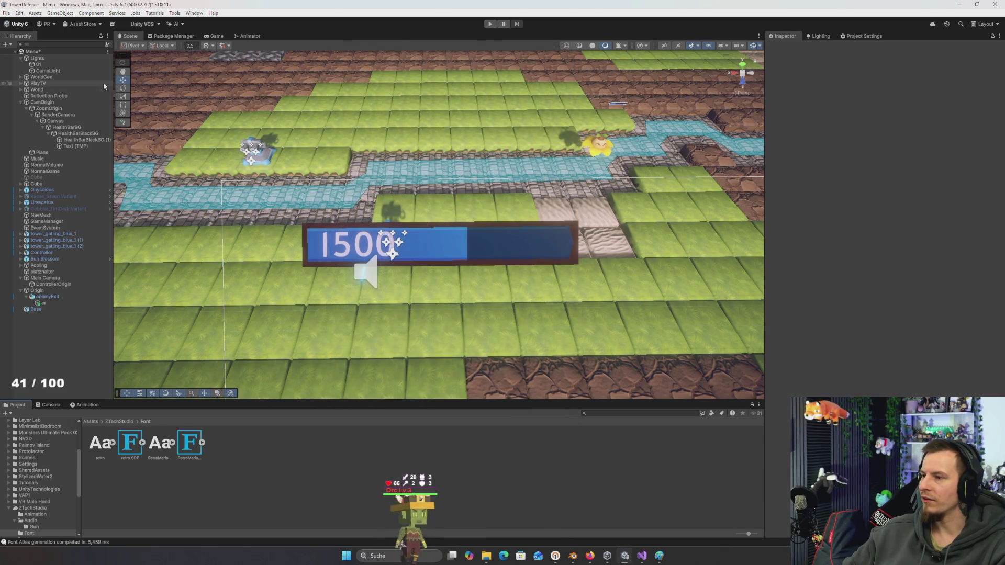
Give the health bar's Text (TMP) the retro SDF font asset and font size 4
{"action": "left_click", "coordinate": [74, 145]}
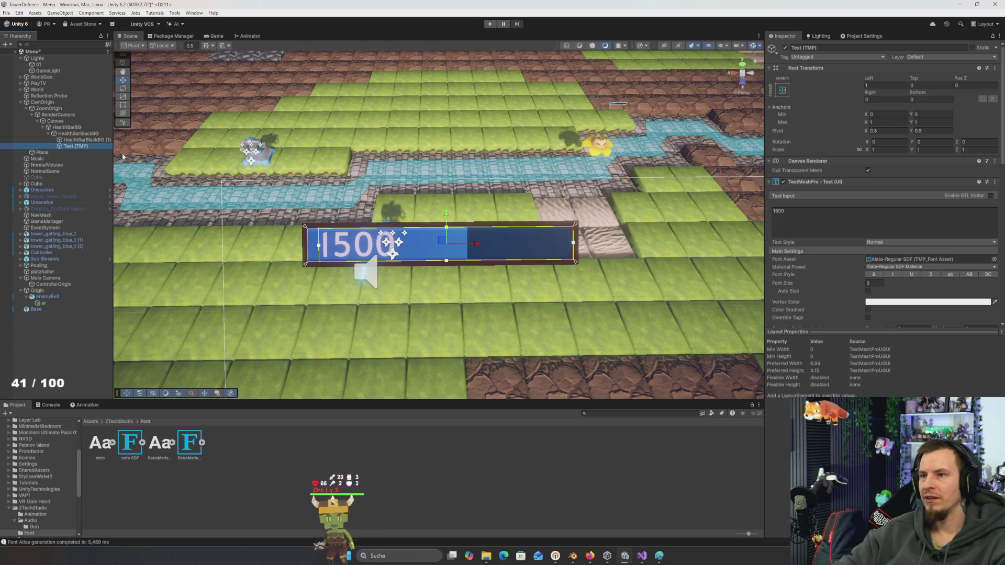
{"action": "left_click", "coordinate": [272, 465]}
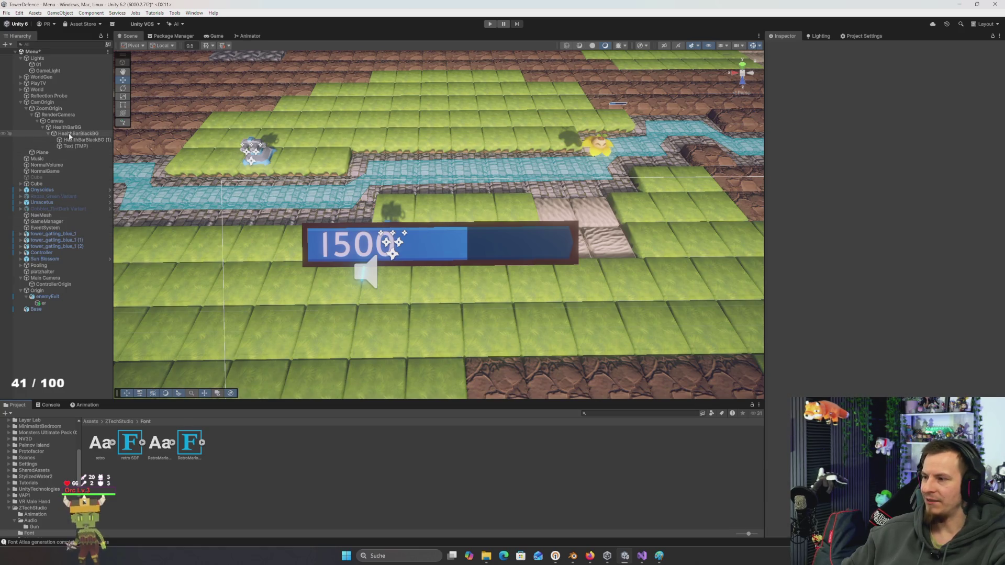
{"action": "left_click", "coordinate": [76, 146]}
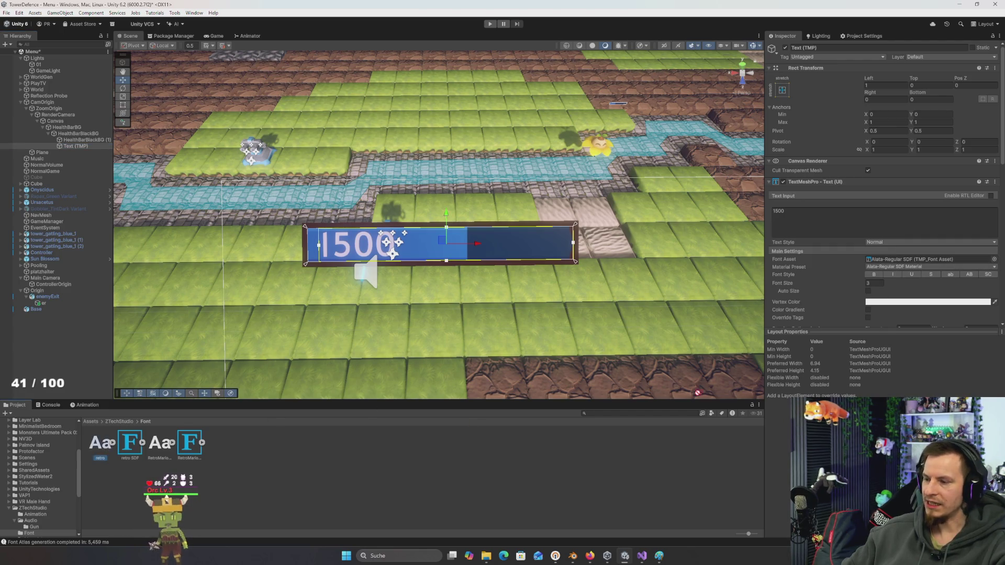
{"action": "scroll", "coordinate": [920, 253], "scroll_direction": "down", "scroll_amount": 3}
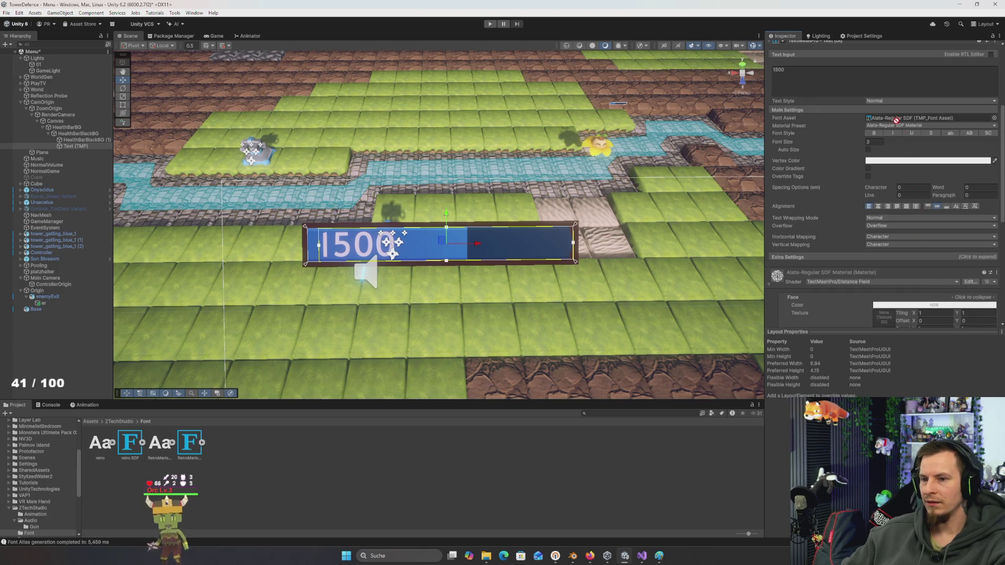
{"action": "left_click", "coordinate": [994, 118]}
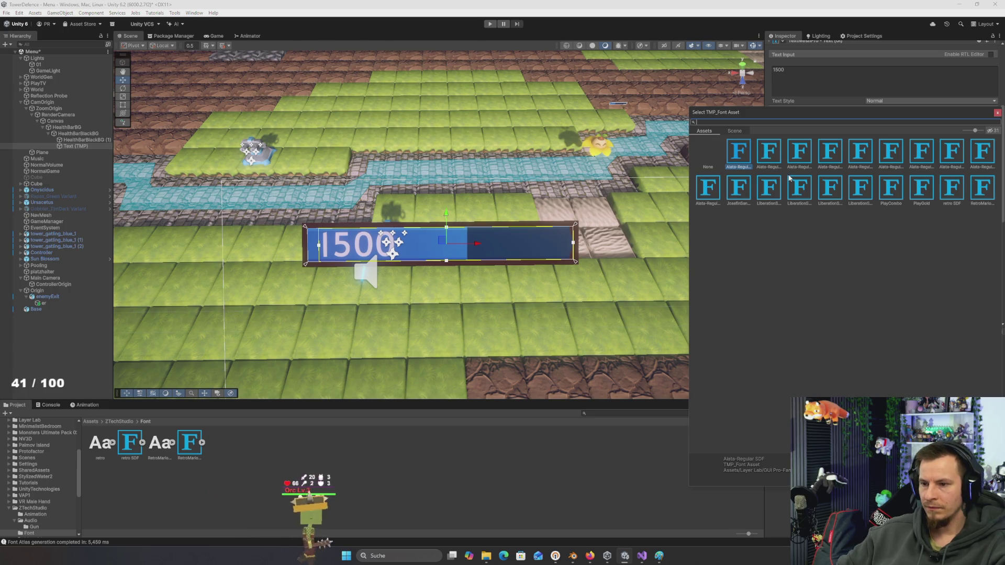
{"action": "type", "text": "re"}
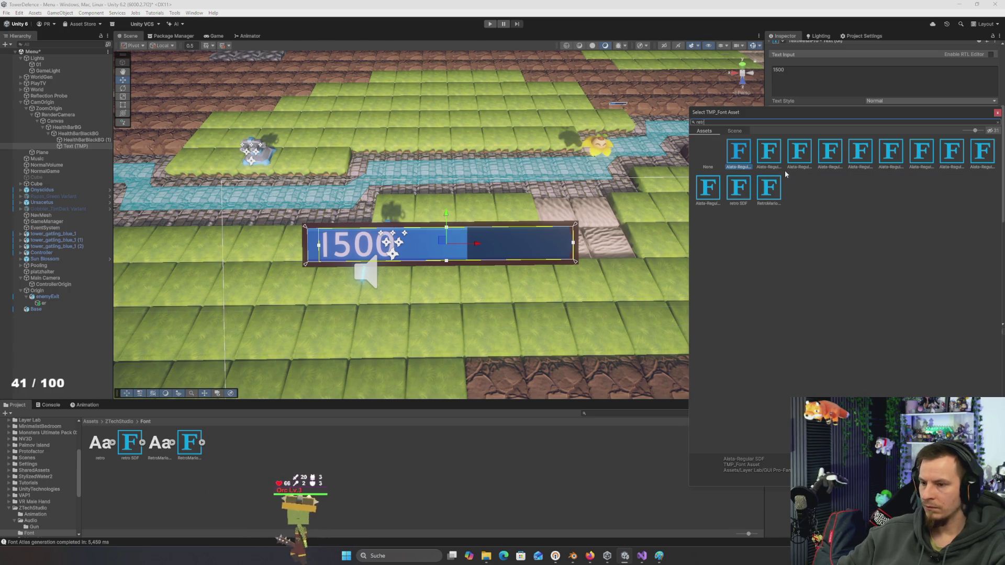
{"action": "type", "text": "tr"}
{"action": "left_click", "coordinate": [768, 155]}
{"action": "double_click", "coordinate": [737, 152]}
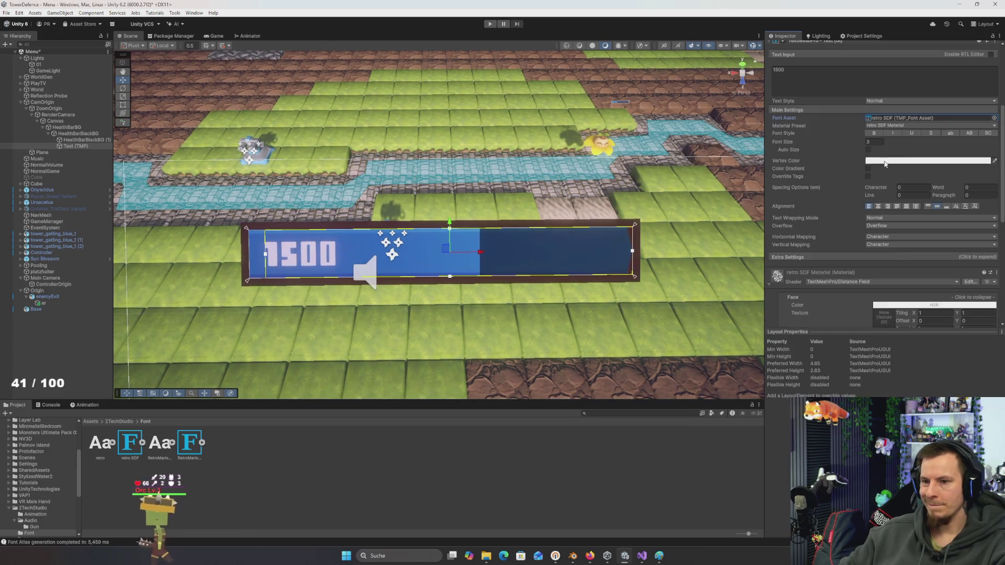
{"action": "left_click", "coordinate": [878, 144]}
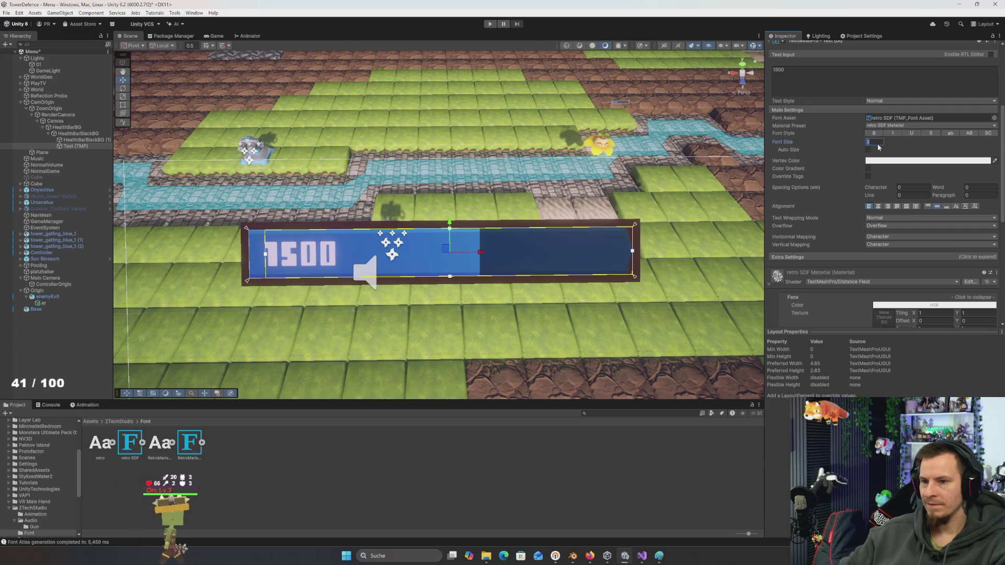
Replace the health bar label text with 15691, then add '1430 /' in front to read '1430 / 15691'
{"action": "type", "text": "4"}
{"action": "left_click", "coordinate": [860, 77]}
{"action": "key", "text": "ctrl+a"}
{"action": "key", "text": "BackSpace"}
{"action": "type", "text": "1560"}
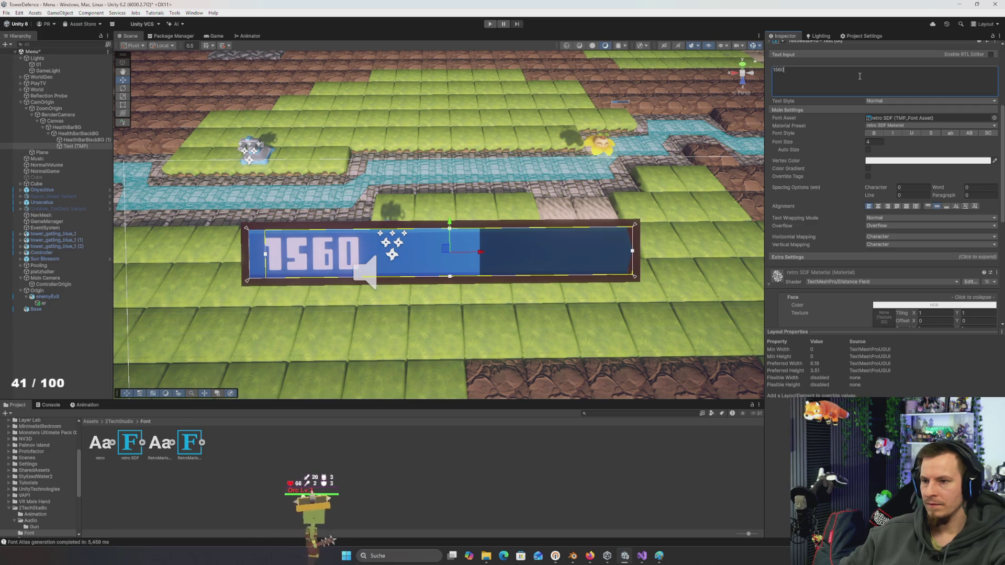
{"action": "key", "text": "BackSpace"}
{"action": "type", "text": "91"}
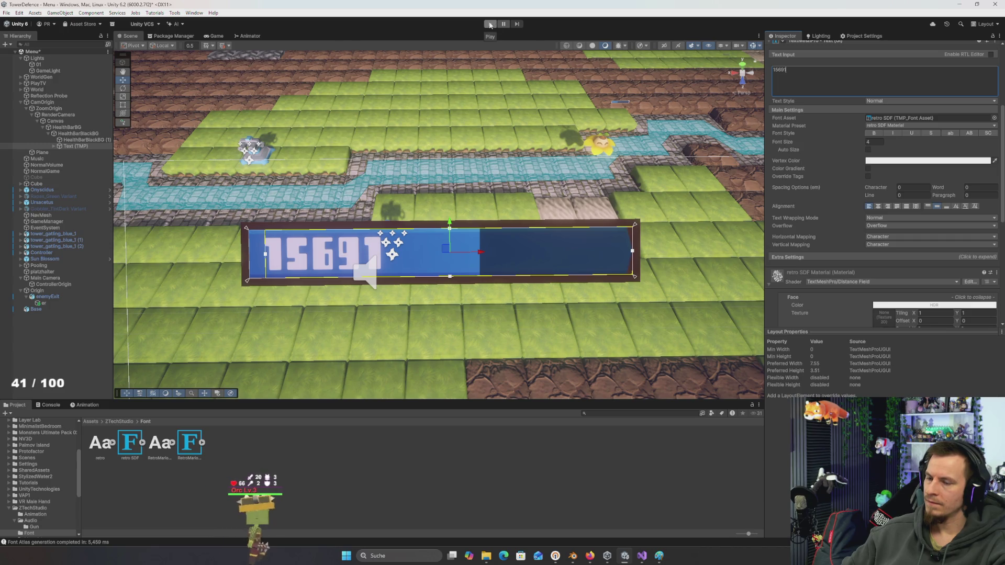
{"action": "type", "text": "/"}
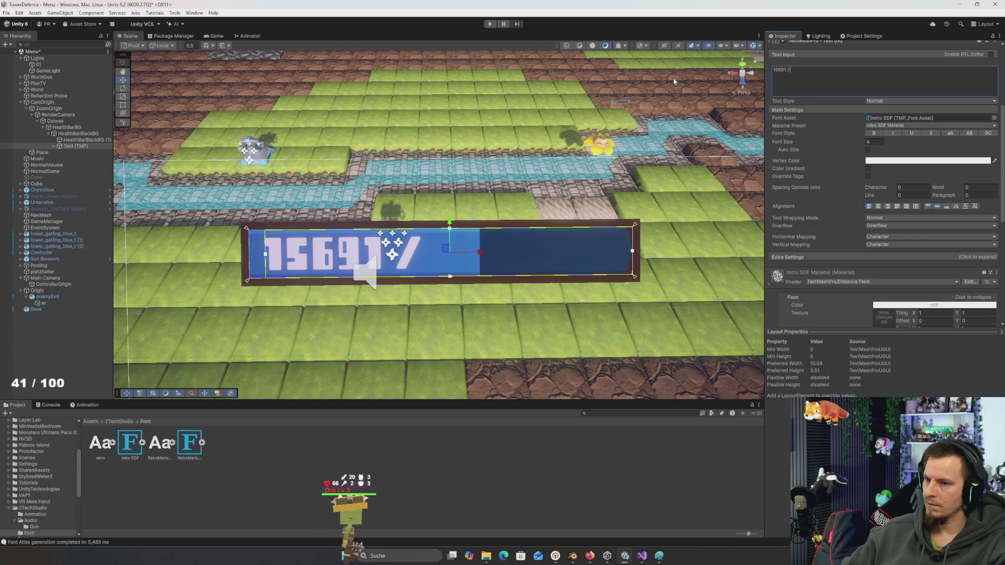
{"action": "key", "text": "BackSpace"}
{"action": "key", "text": "BackSpace"}
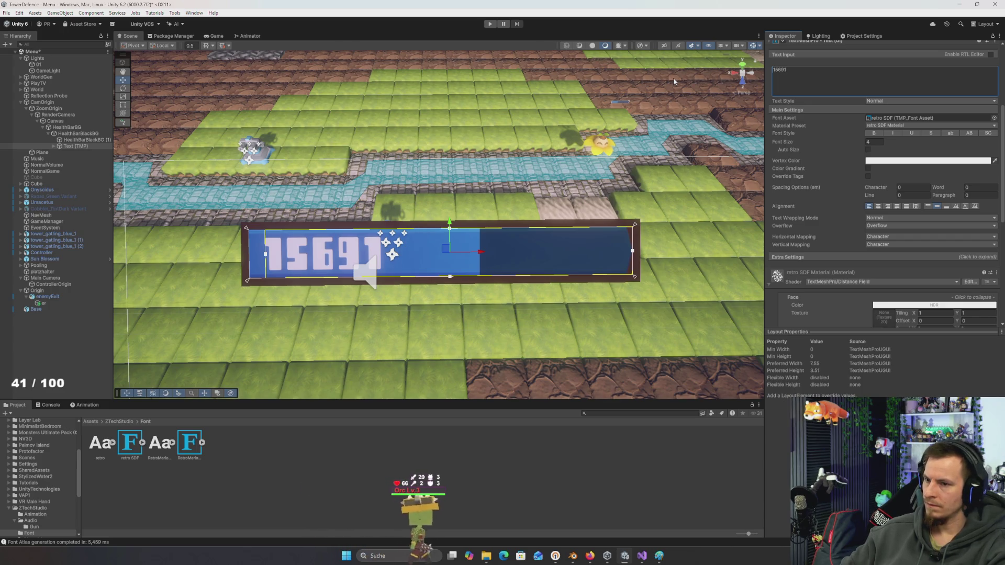
{"action": "type", "text": "1"}
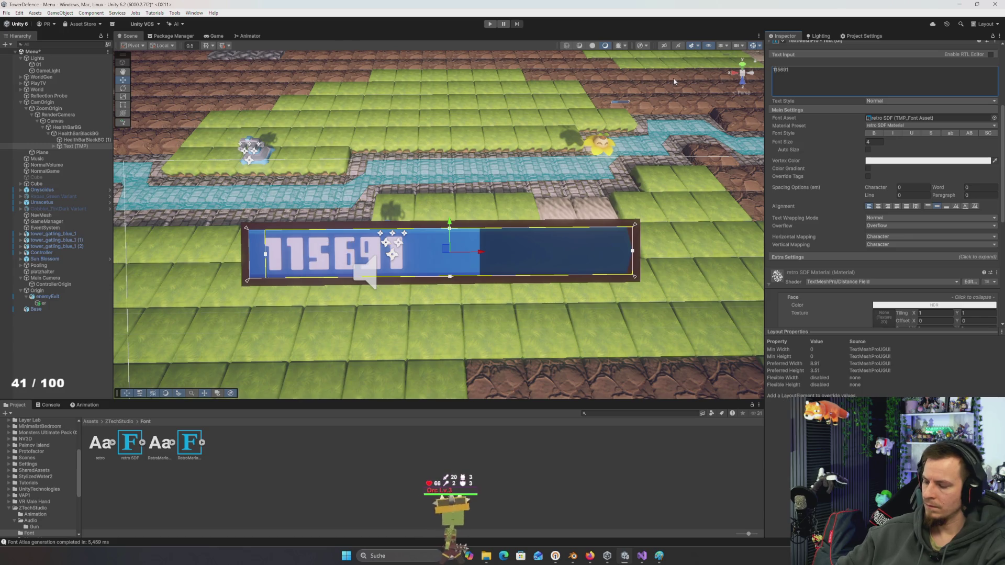
{"action": "type", "text": "430 /"}
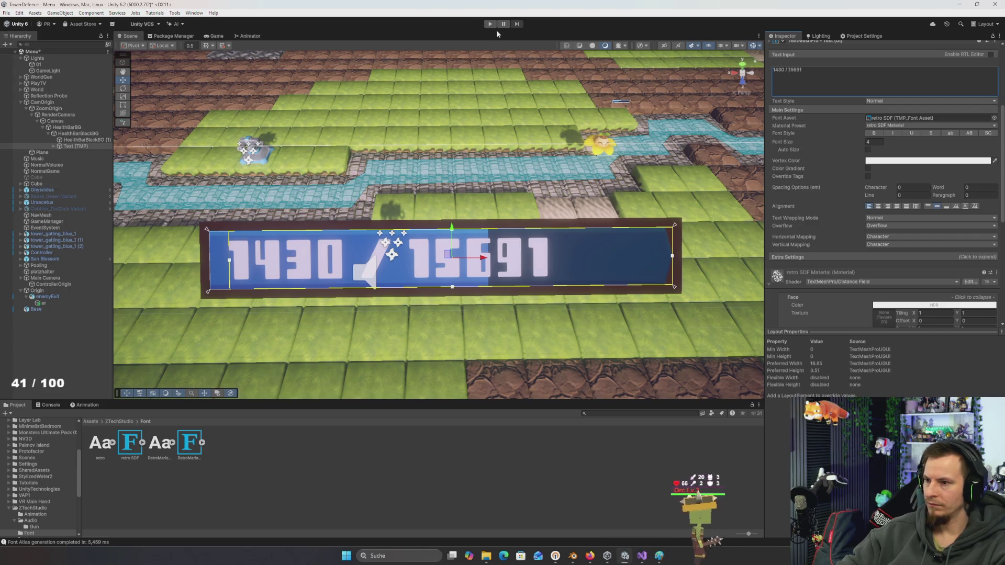
Duplicate HealthBarBG and move the copy down below the original
{"action": "left_click", "coordinate": [76, 135]}
{"action": "left_click", "coordinate": [468, 251]}
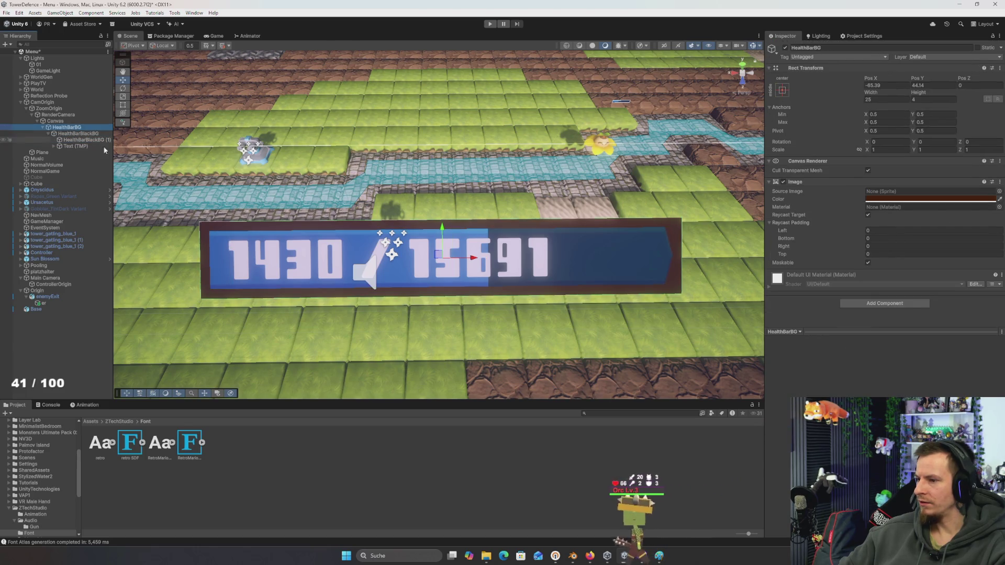
{"action": "left_click_drag", "start_coordinate": [443, 230], "coordinate": [449, 328]}
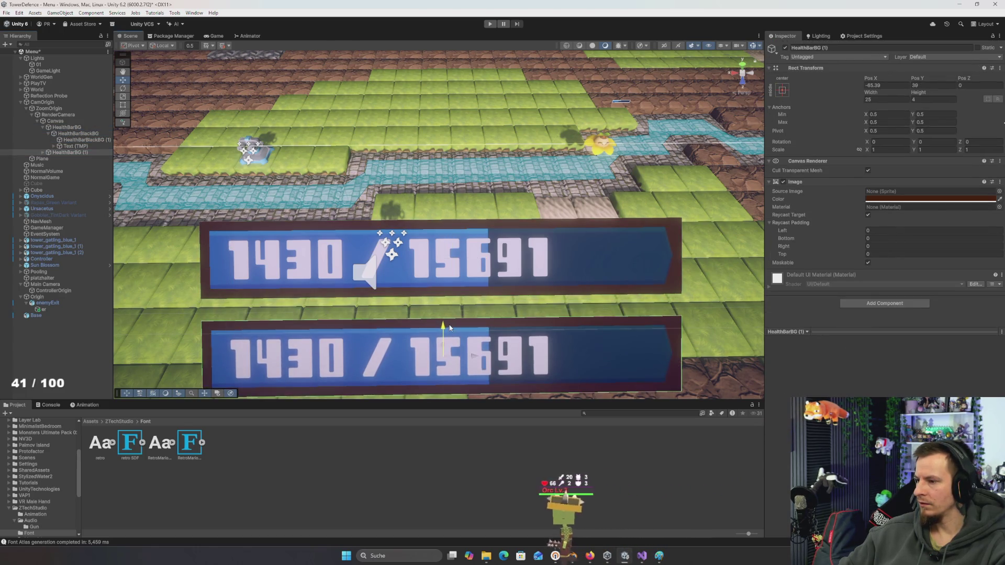
Give the copy's text the RetroMario-Regular SDF font at size 3 and start Play mode
{"action": "left_click", "coordinate": [367, 361]}
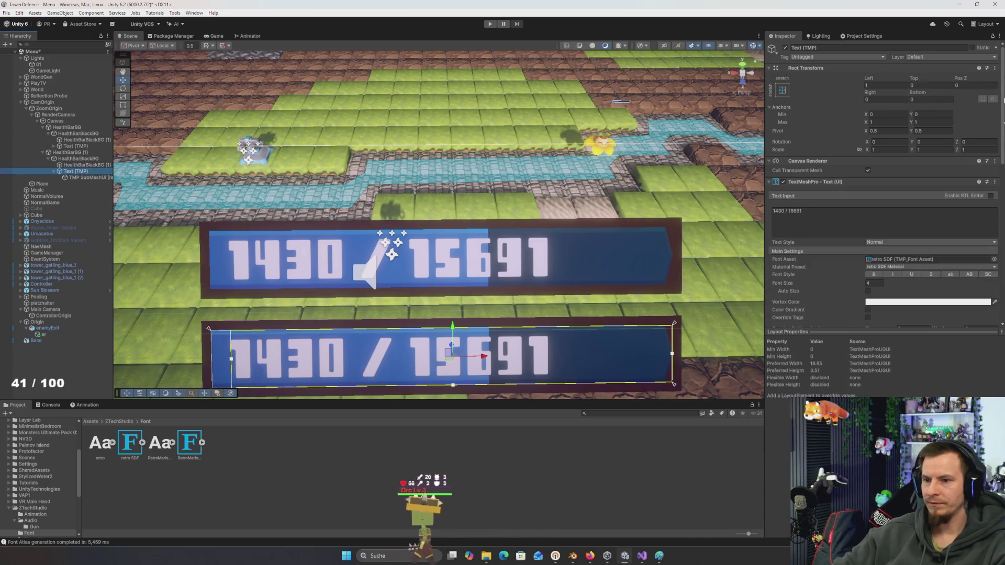
{"action": "left_click", "coordinate": [994, 259]}
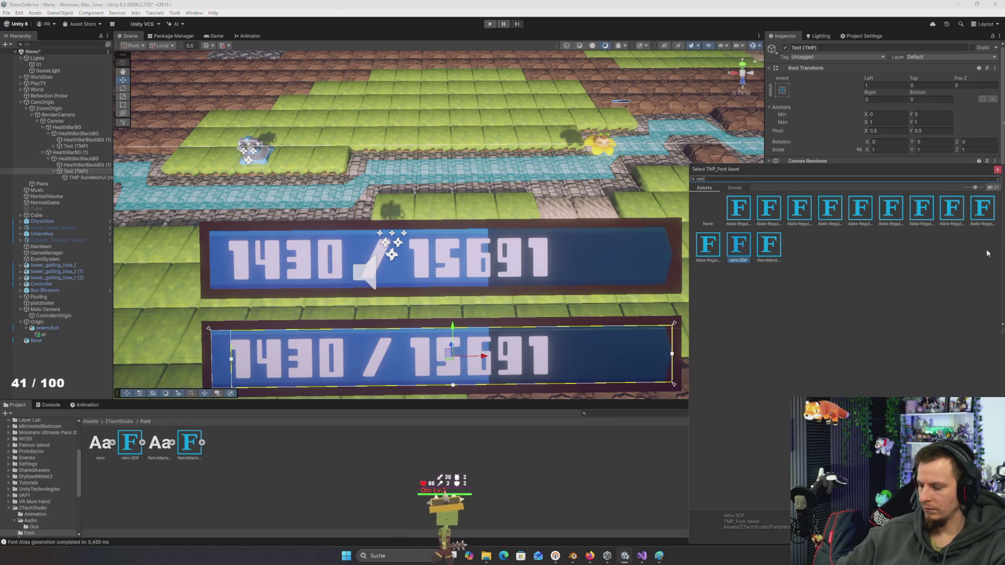
{"action": "type", "text": "o"}
{"action": "double_click", "coordinate": [777, 210]}
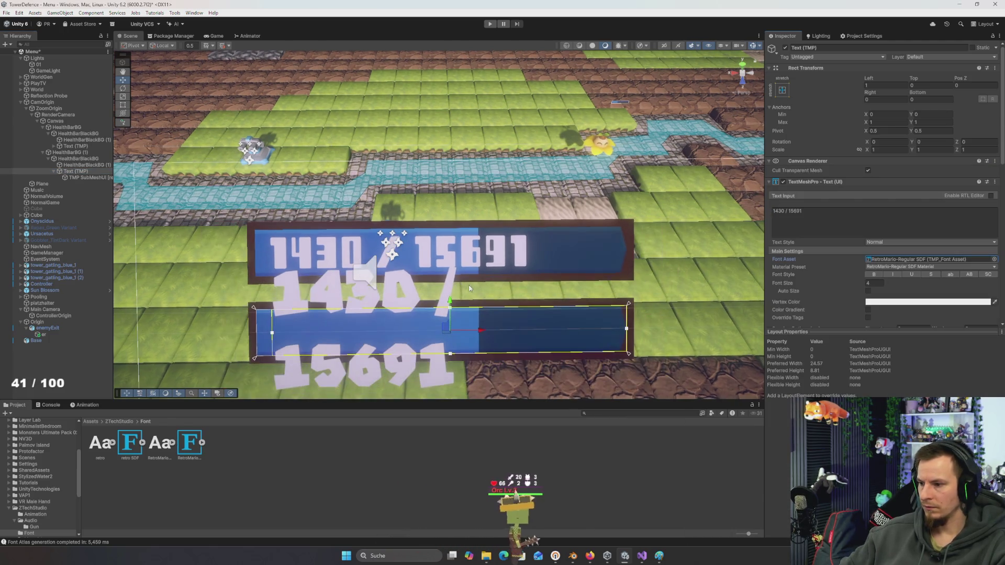
{"action": "double_click", "coordinate": [879, 283]}
{"action": "type", "text": "3"}
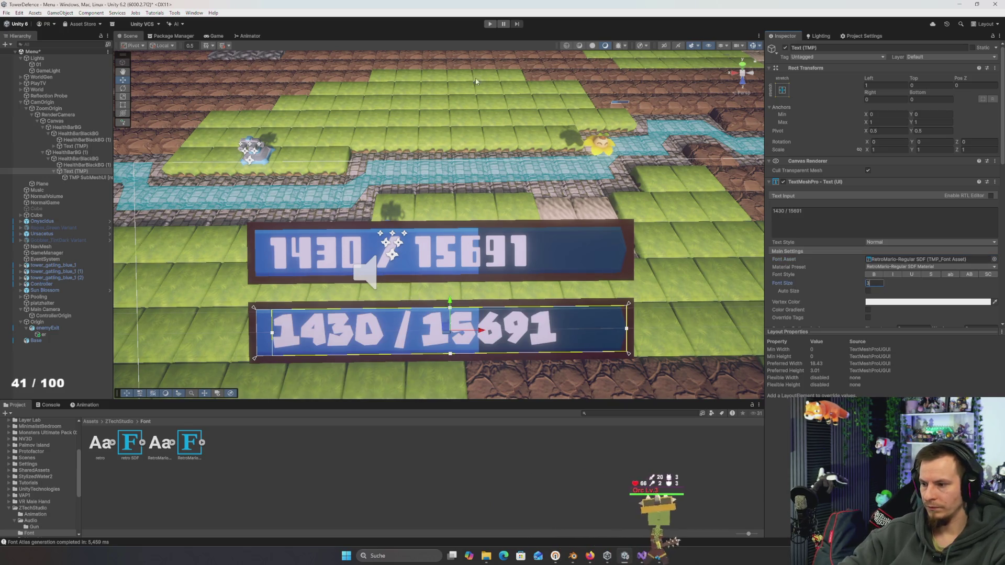
{"action": "left_click", "coordinate": [490, 24]}
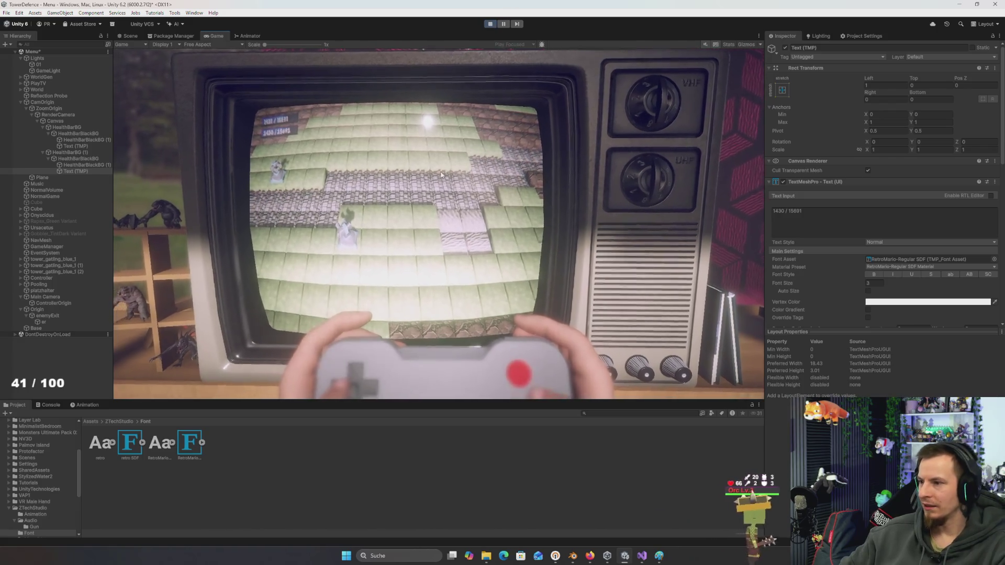
Stop the game, set Pos X to 0 on both HealthBarBG objects, and play again
{"action": "double_click", "coordinate": [212, 35]}
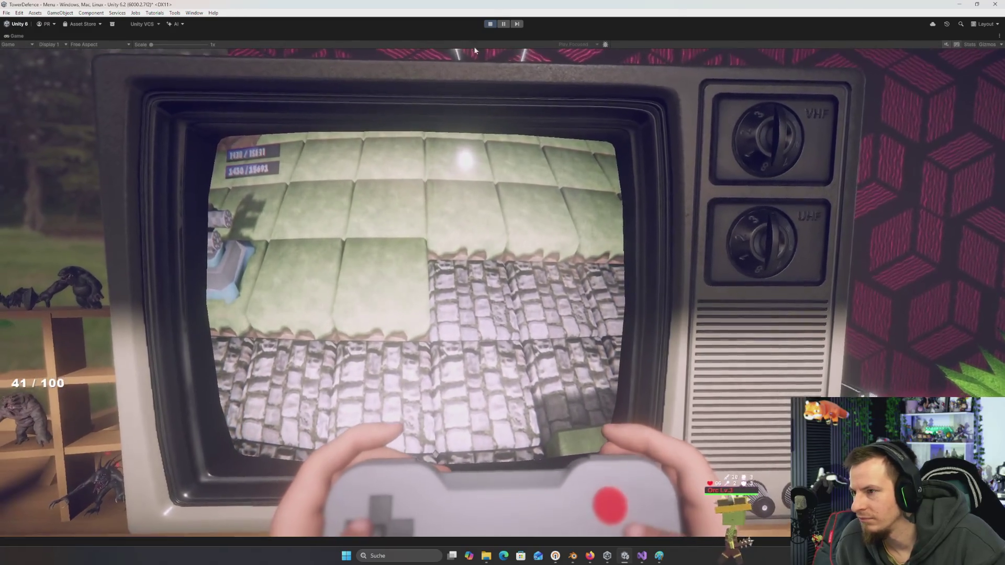
{"action": "key", "text": "ctrl+p"}
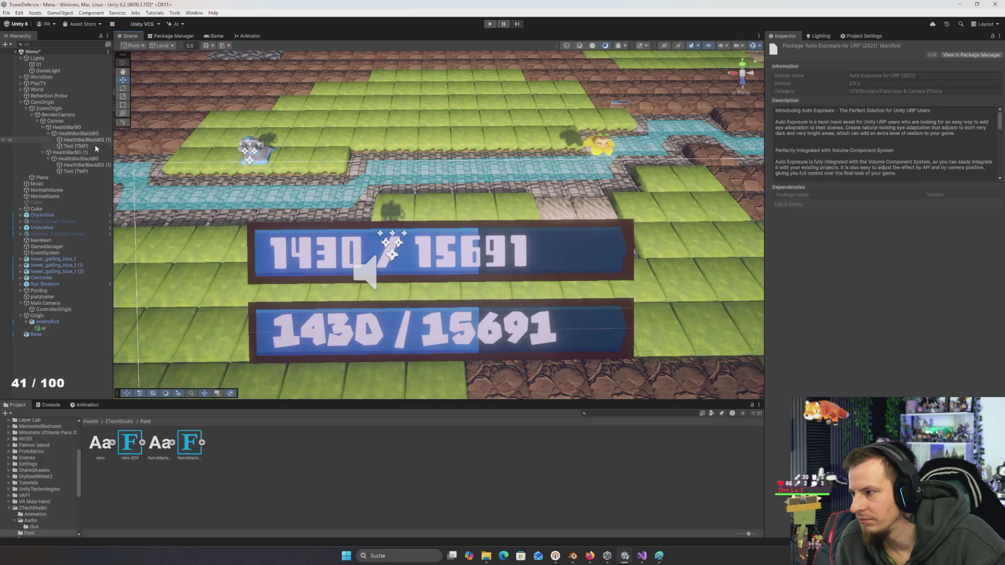
{"action": "left_click", "coordinate": [67, 128]}
{"action": "left_click", "coordinate": [70, 153], "text": "ctrl"}
{"action": "scroll", "coordinate": [532, 301], "scroll_direction": "down", "scroll_amount": 4}
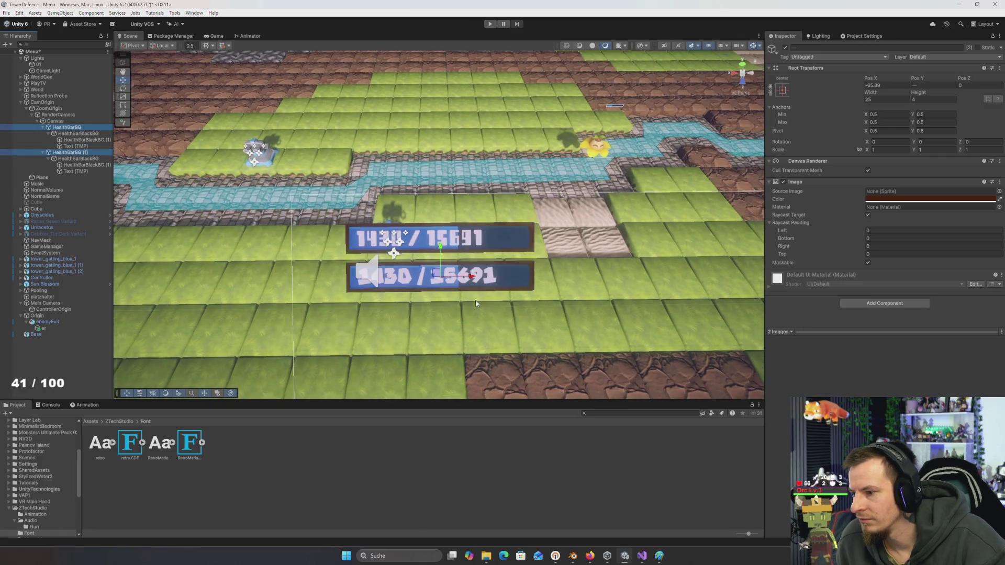
{"action": "scroll", "coordinate": [532, 301], "scroll_direction": "down", "scroll_amount": 3}
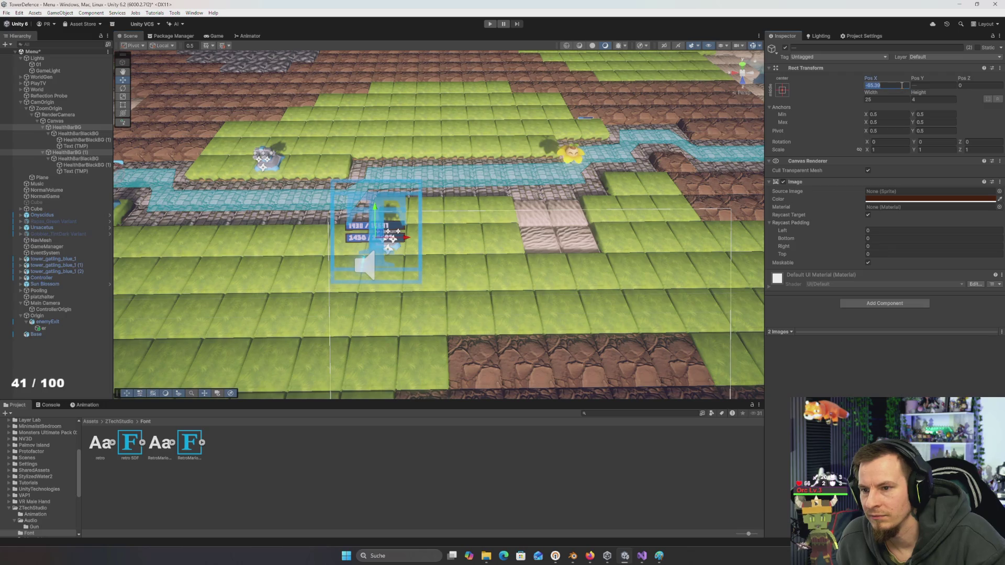
{"action": "type", "text": "0"}
{"action": "left_click", "coordinate": [491, 25]}
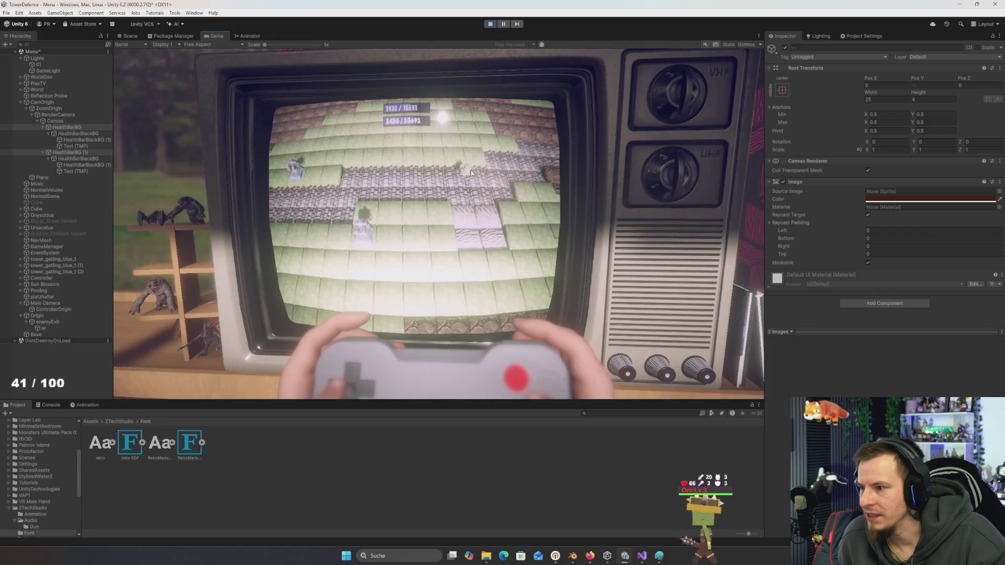
Stop the game, delete HealthBarBG (1), and run the game again
{"action": "double_click", "coordinate": [218, 36]}
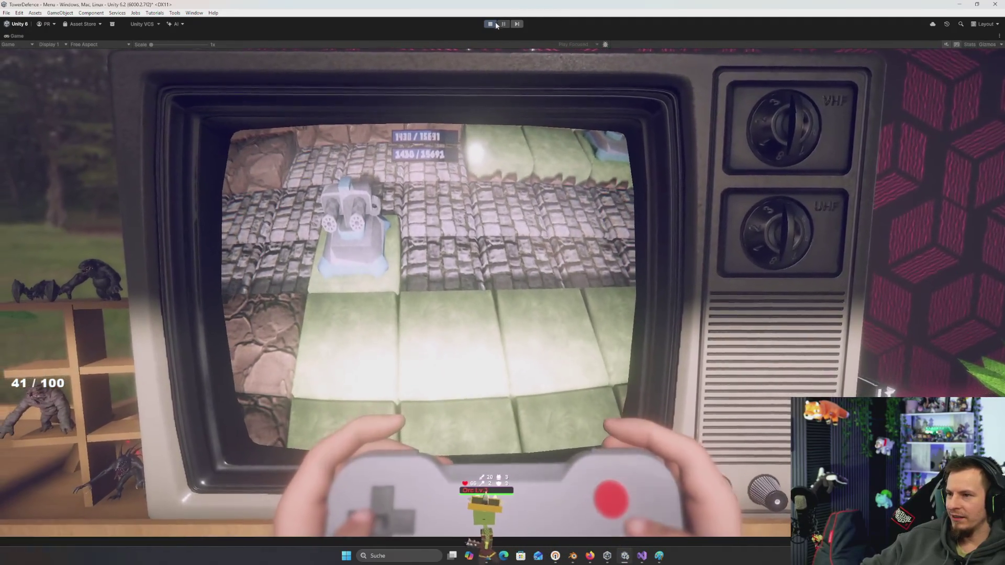
{"action": "key", "text": "ctrl+p"}
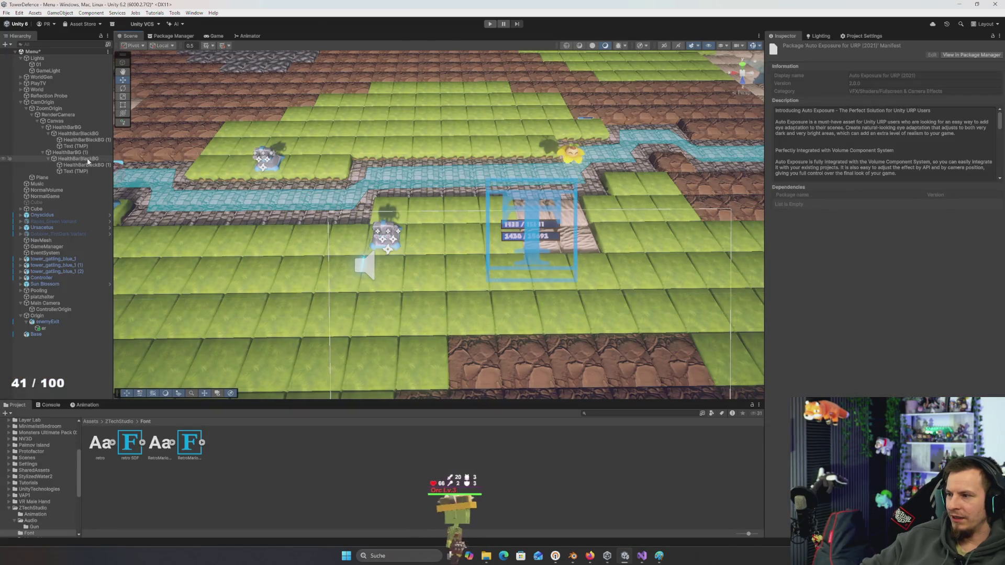
{"action": "left_click", "coordinate": [78, 152]}
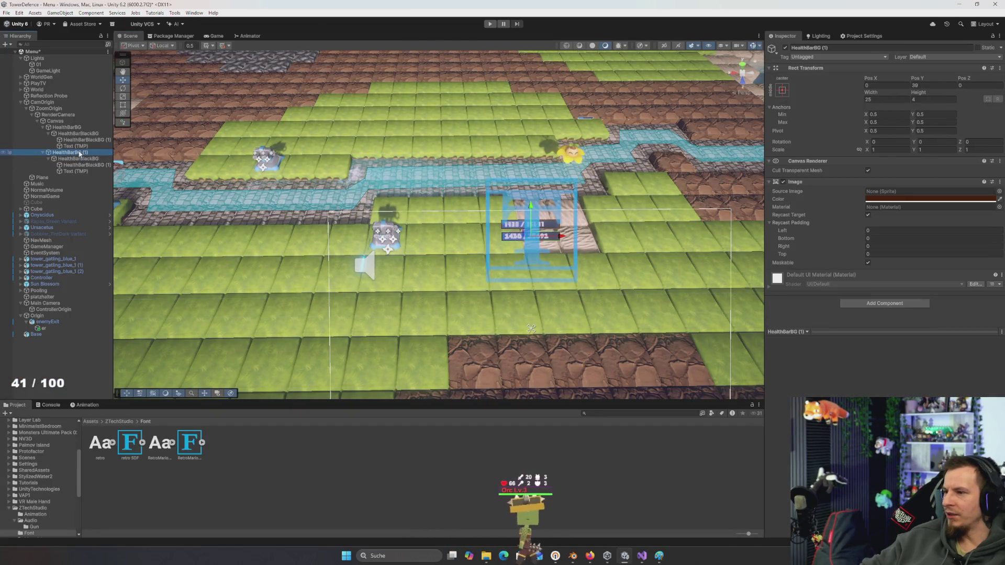
{"action": "key", "text": "Delete"}
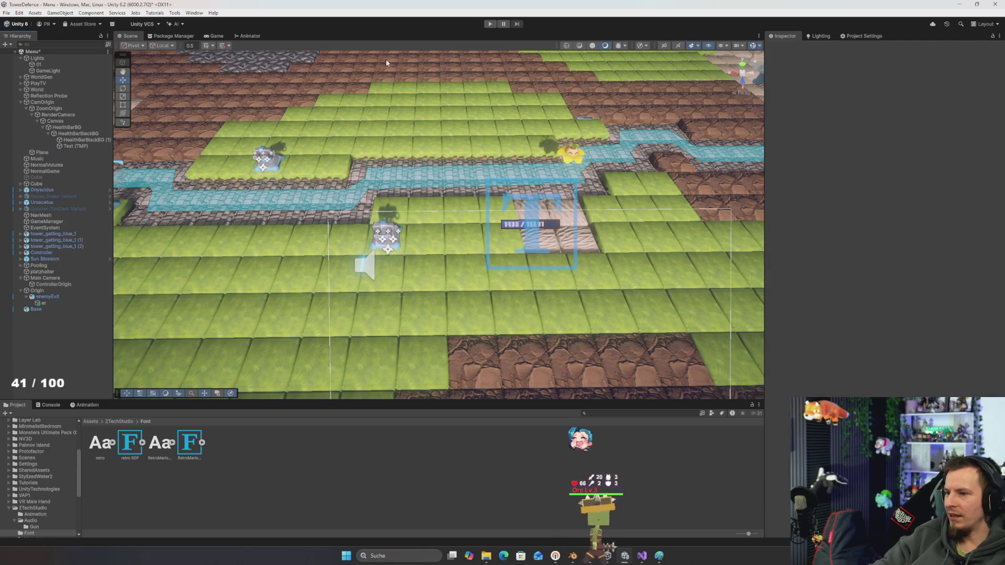
{"action": "left_click", "coordinate": [491, 24]}
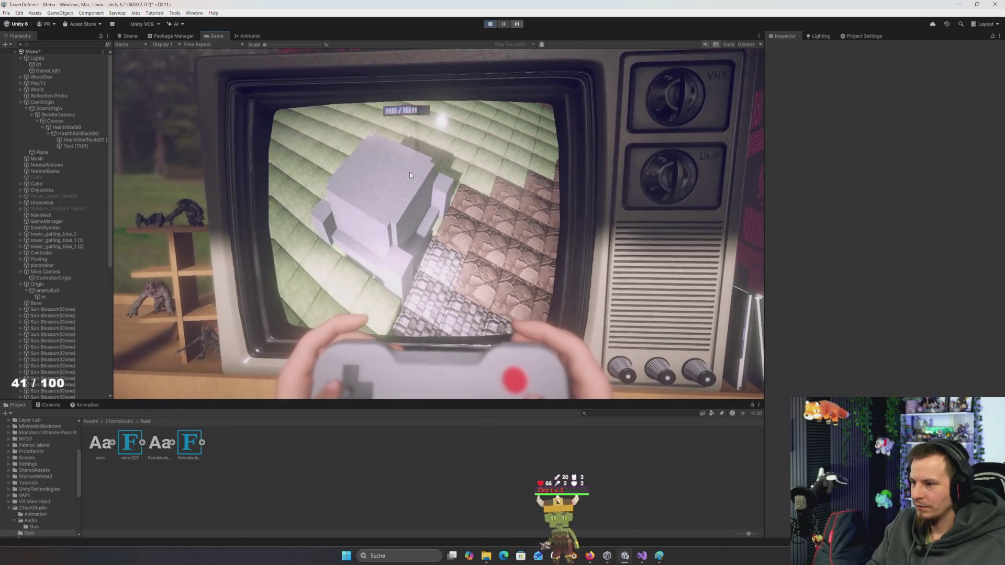
{"action": "left_click", "coordinate": [490, 24]}
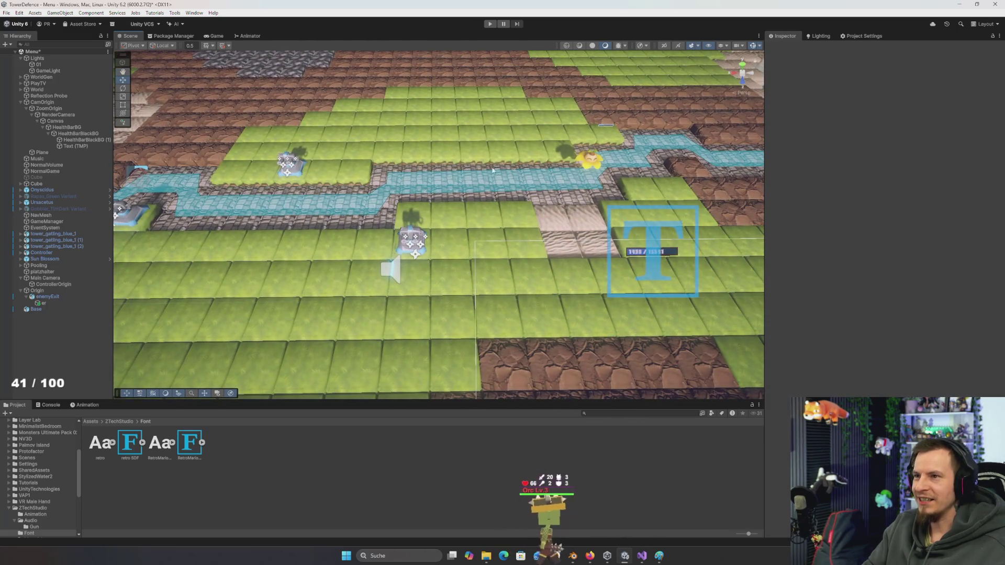
{"action": "left_click_drag", "start_coordinate": [533, 181], "coordinate": [443, 167]}
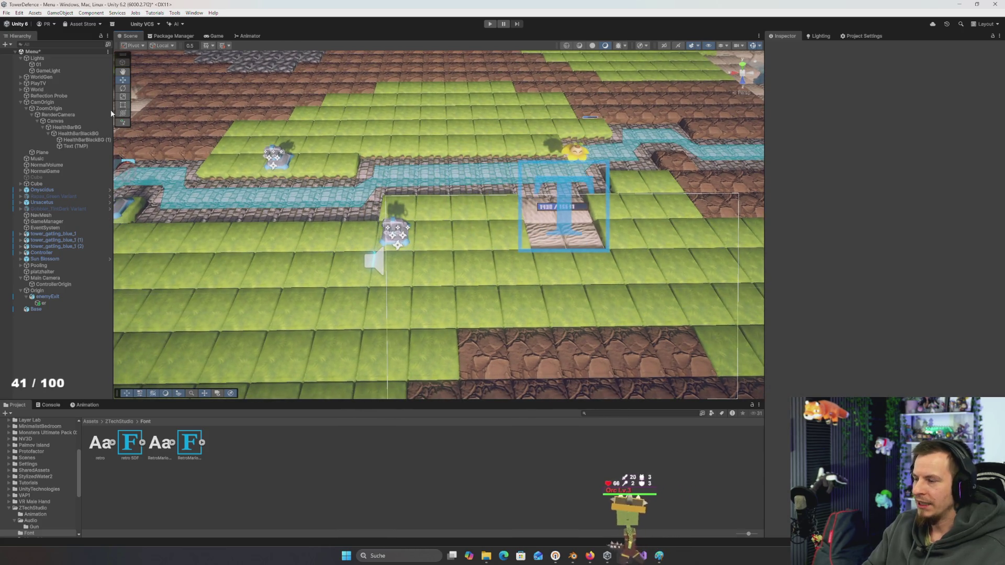
{"action": "key", "text": "alt+Tab"}
{"action": "key", "text": "Tab"}
{"action": "key", "text": "Tab"}
{"action": "key", "text": "Tab"}
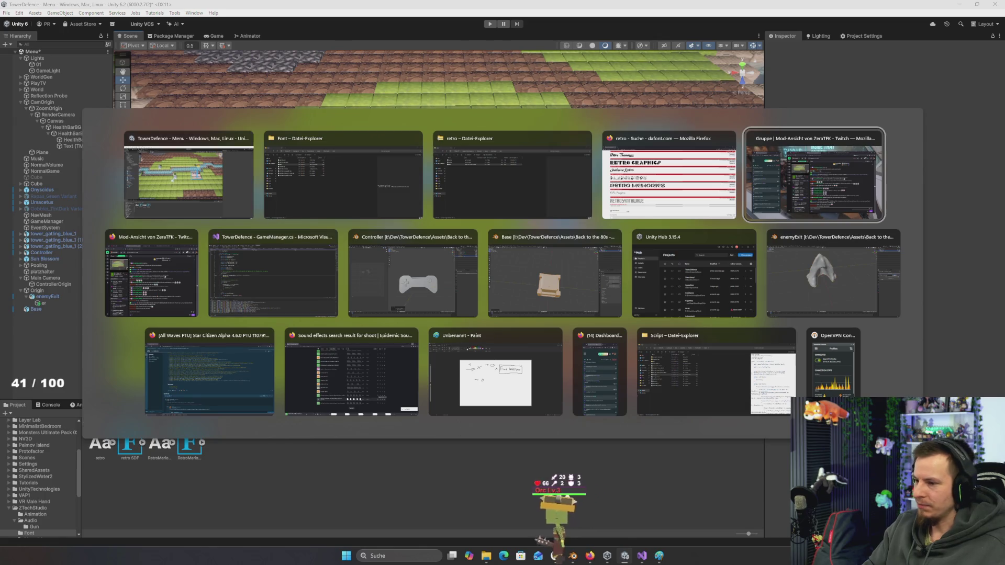
Launch Discord from Windows search to check the chat
{"action": "key", "text": "Escape"}
{"action": "key", "text": "super"}
{"action": "type", "text": "discord"}
{"action": "key", "text": "Return"}
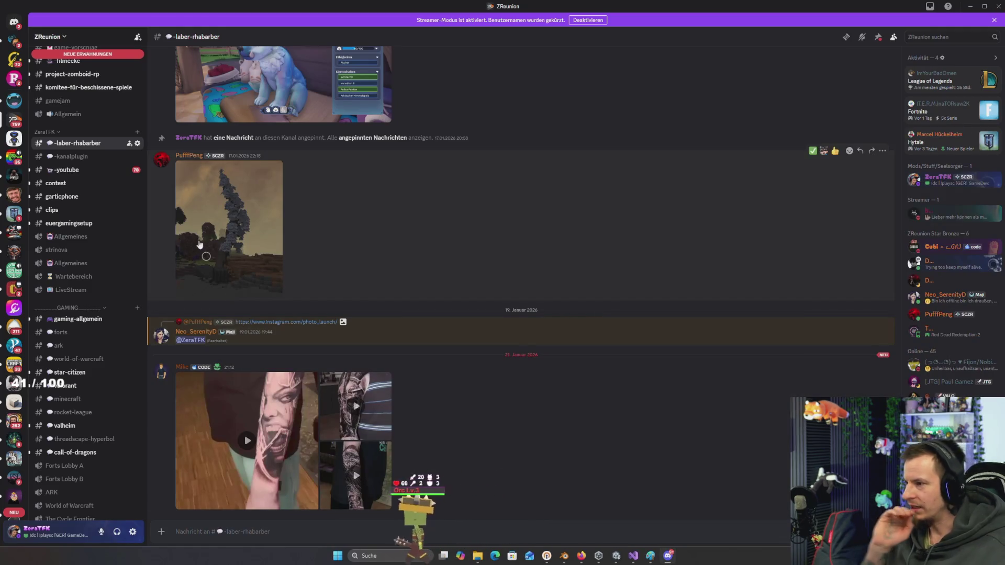
Return to Unity and select the Base building in the scene
{"action": "key", "text": "alt+Tab"}
{"action": "key", "text": "Tab"}
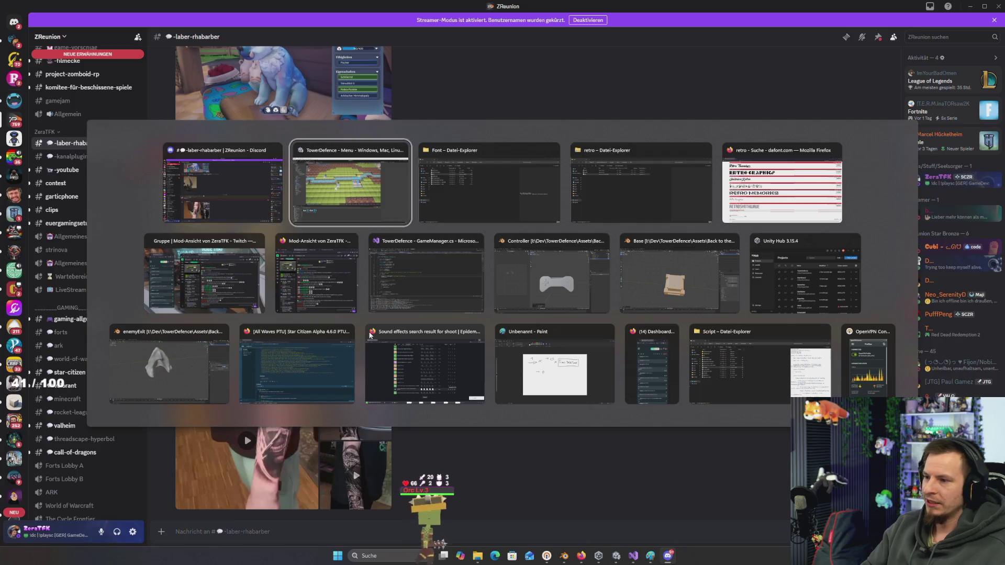
{"action": "mouse_move", "coordinate": [359, 262]}
{"action": "left_mouse_down"}
{"action": "mouse_move", "coordinate": [411, 224]}
{"action": "mouse_move", "coordinate": [435, 183]}
{"action": "left_mouse_up"}
{"action": "left_click", "coordinate": [367, 236]}
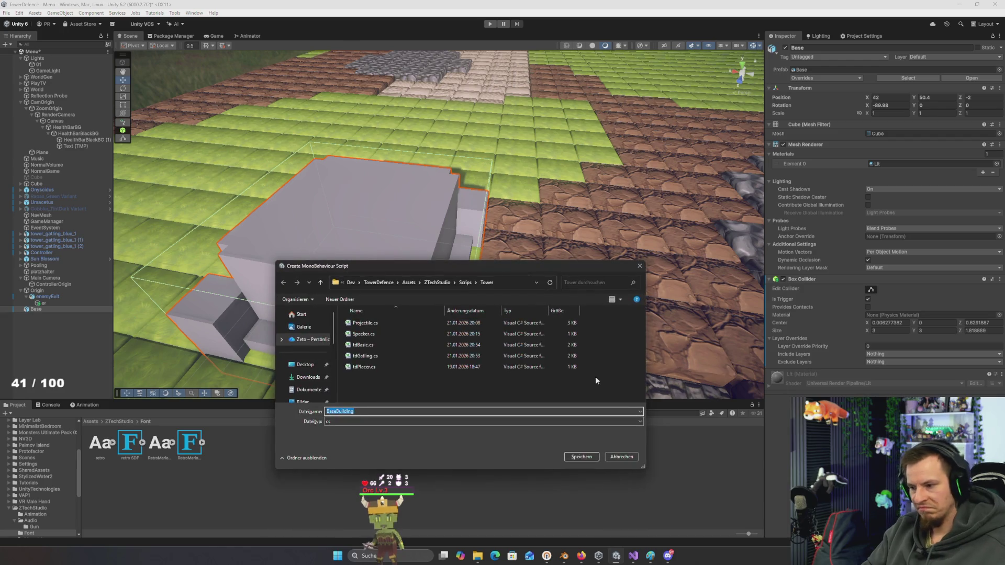
Save the new BaseBuilding script onto Base and briefly check Discord
{"action": "left_click", "coordinate": [581, 457]}
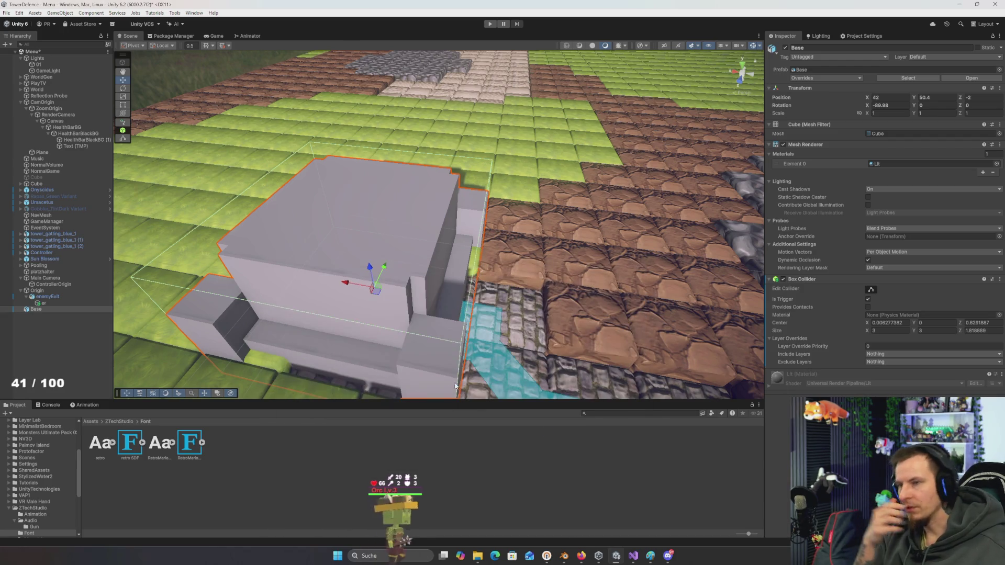
{"action": "key", "text": "alt+Tab"}
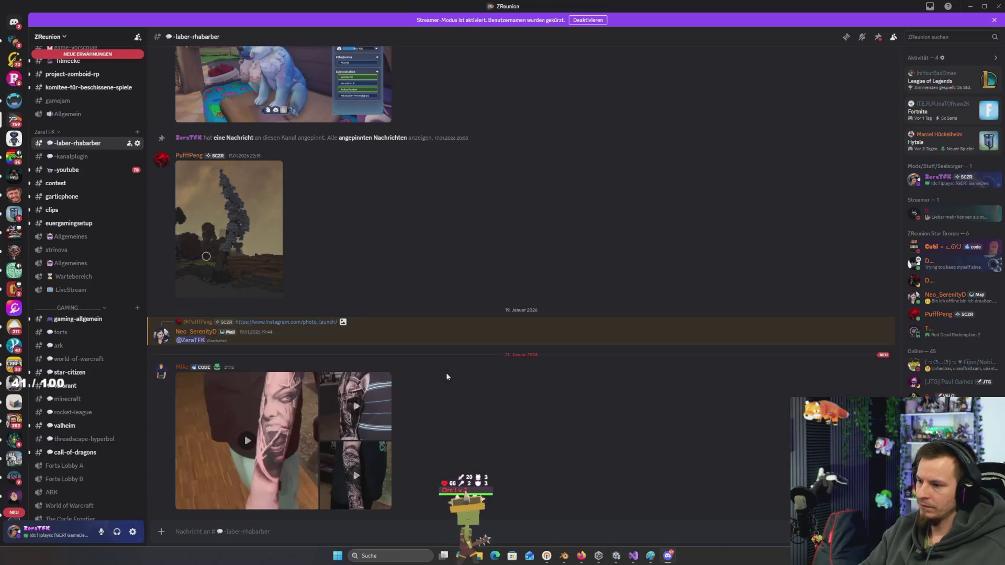
{"action": "key", "text": "alt+Tab"}
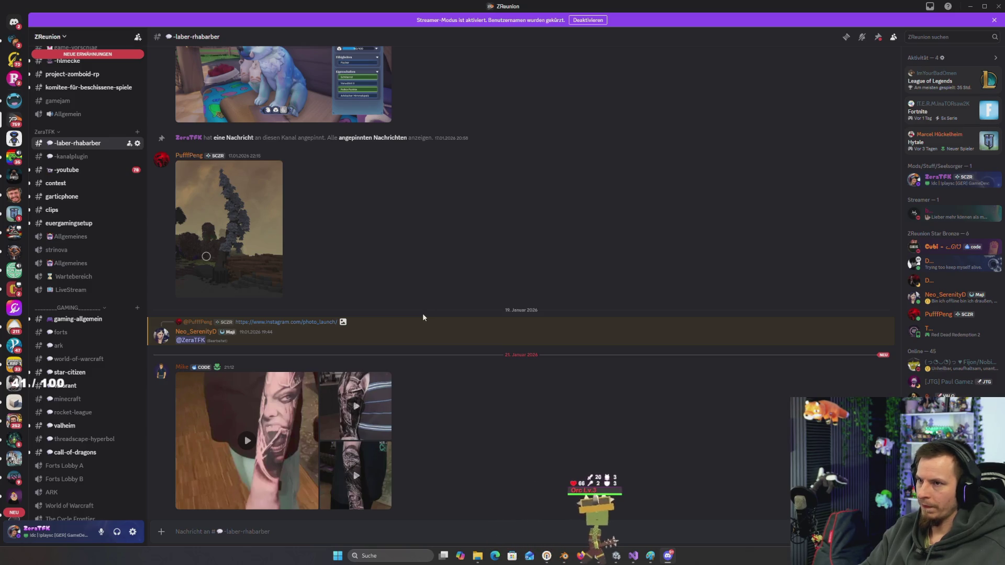
{"action": "key", "text": "alt+Tab"}
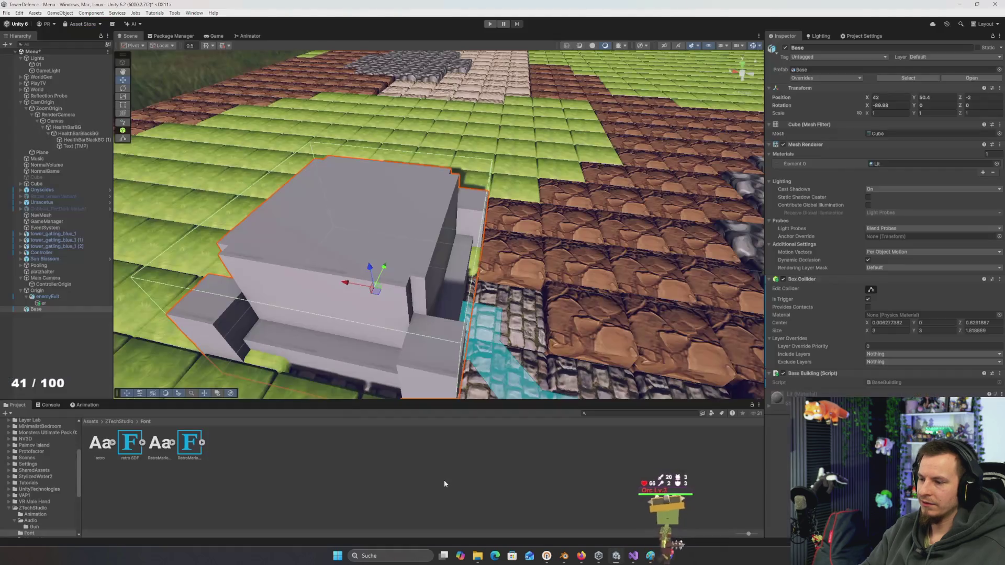
Frame the Base building and open the BaseBuilding script in Visual Studio
{"action": "mouse_move", "coordinate": [471, 335]}
{"action": "left_mouse_down"}
{"action": "mouse_move", "coordinate": [517, 331]}
{"action": "mouse_move", "coordinate": [527, 344]}
{"action": "mouse_move", "coordinate": [573, 347]}
{"action": "mouse_move", "coordinate": [467, 320]}
{"action": "left_mouse_up"}
{"action": "double_click", "coordinate": [43, 309]}
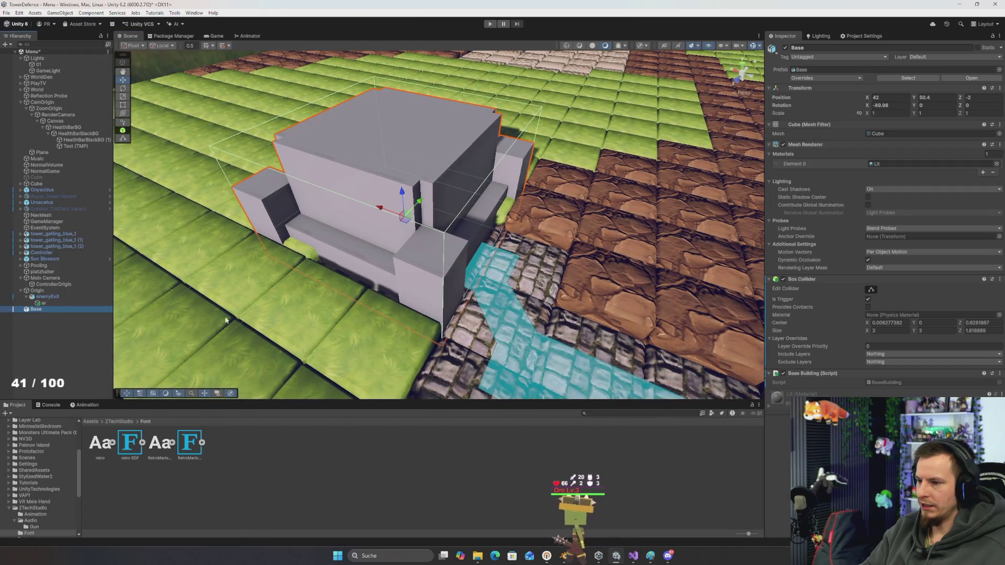
{"action": "mouse_move", "coordinate": [226, 320]}
{"action": "left_mouse_down"}
{"action": "mouse_move", "coordinate": [441, 302]}
{"action": "mouse_move", "coordinate": [447, 317]}
{"action": "mouse_move", "coordinate": [499, 319]}
{"action": "mouse_move", "coordinate": [438, 313]}
{"action": "mouse_move", "coordinate": [508, 323]}
{"action": "left_mouse_up"}
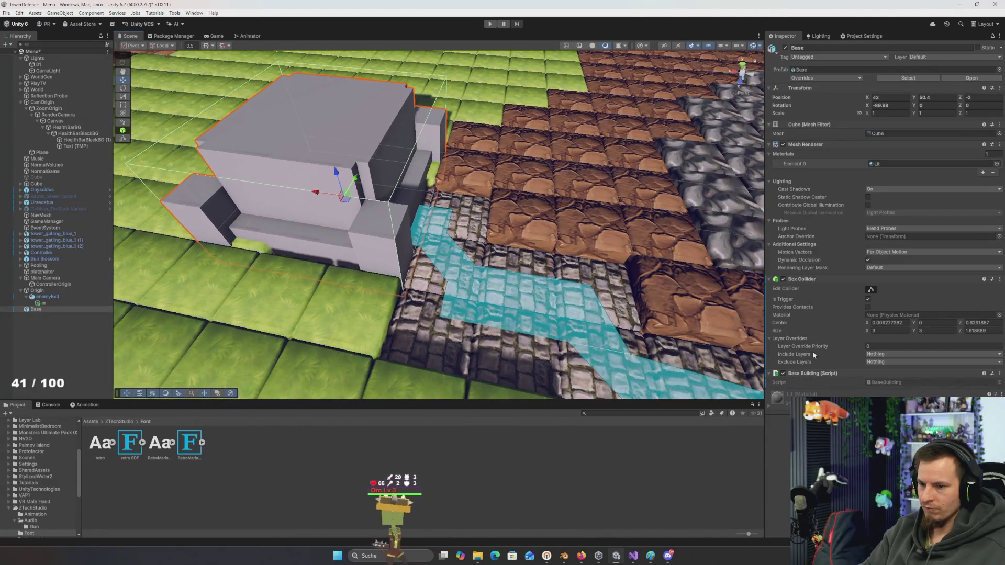
{"action": "double_click", "coordinate": [899, 381]}
{"action": "key", "text": "alt+Tab"}
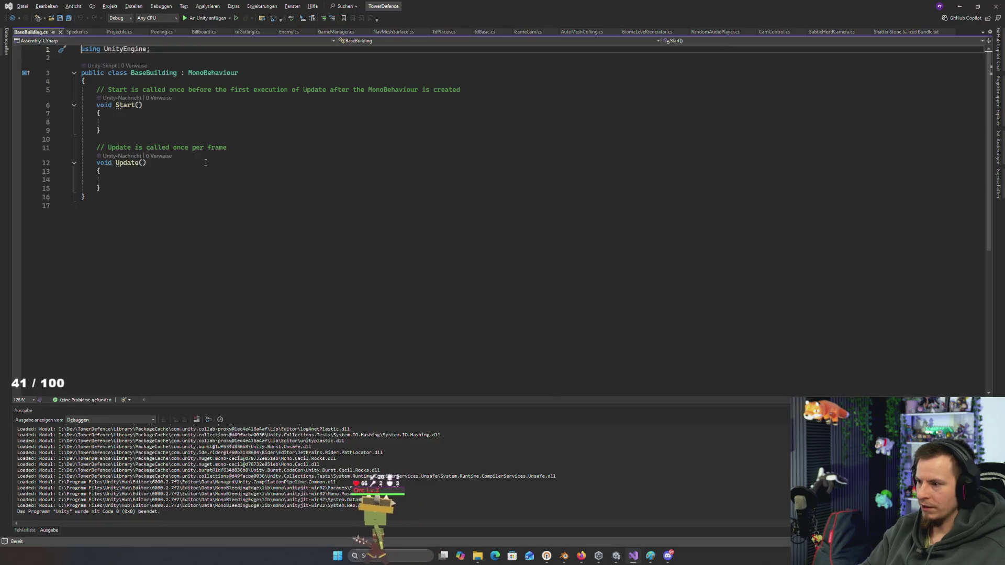
{"action": "left_click", "coordinate": [162, 186]}
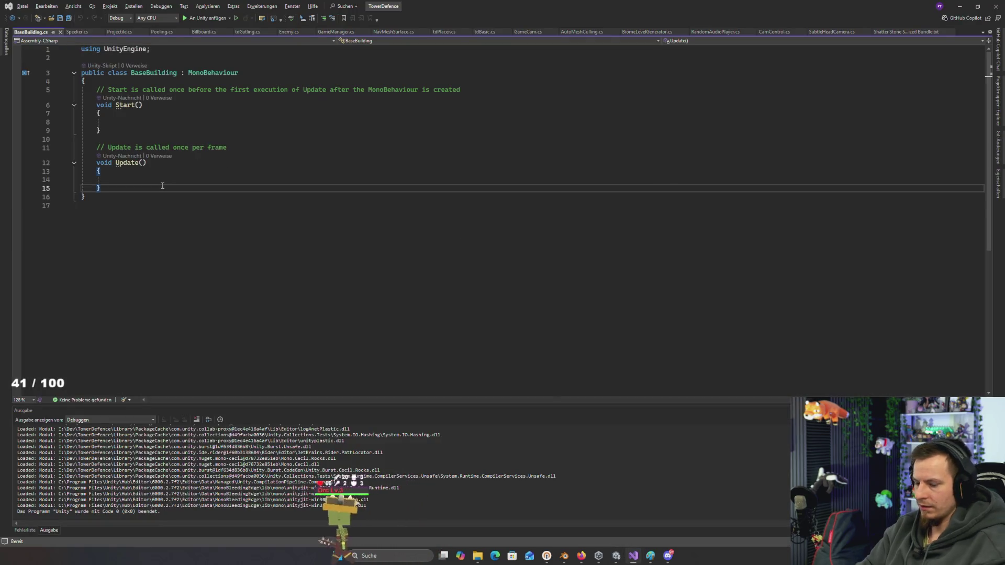
Add OnTriggerEnter(Collider other) that returns unless other is tagged "Enemy"
{"action": "key", "text": "Return"}
{"action": "key", "text": "Return"}
{"action": "type", "text": "ontrig"}
{"action": "key", "text": "Tab"}
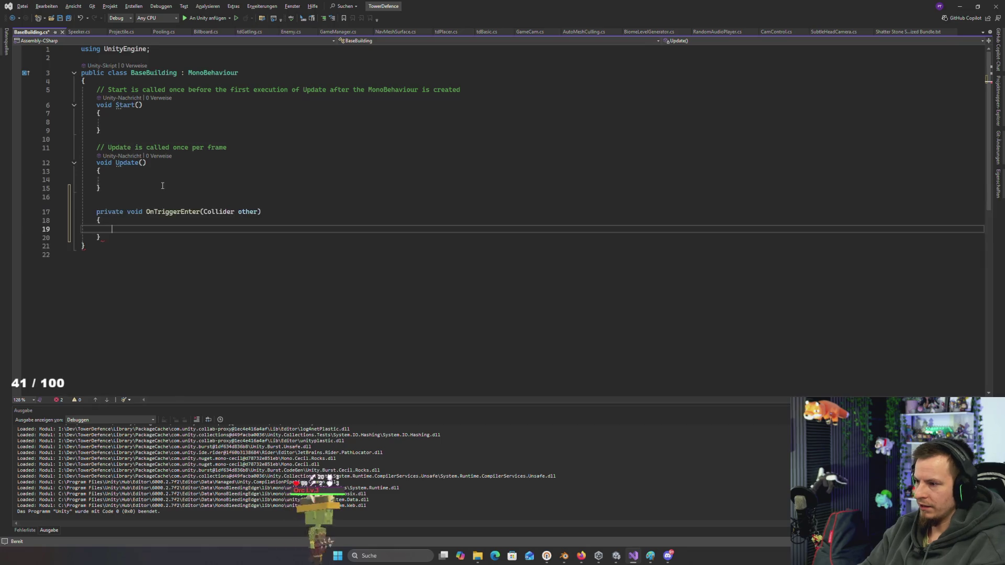
{"action": "type", "text": "if(other)"}
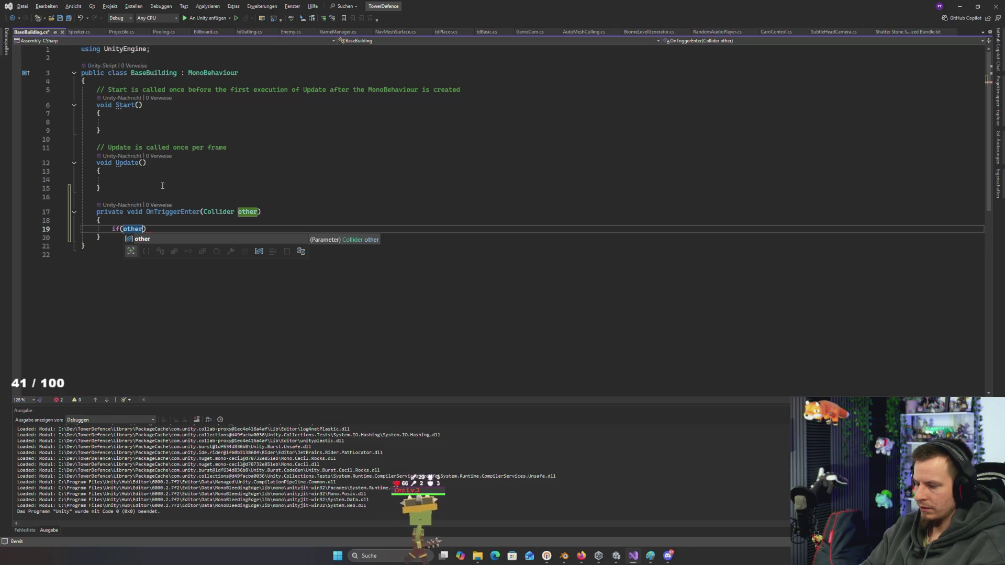
{"action": "type", "text": ".tag"}
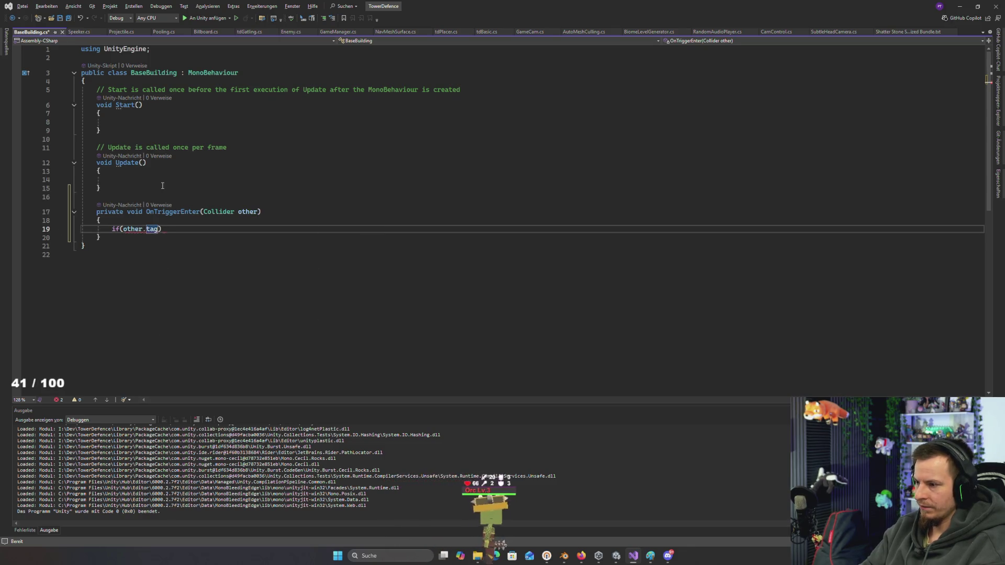
{"action": "type", "text": "ci"}
{"action": "type", "text": "om"}
{"action": "key", "text": "Tab"}
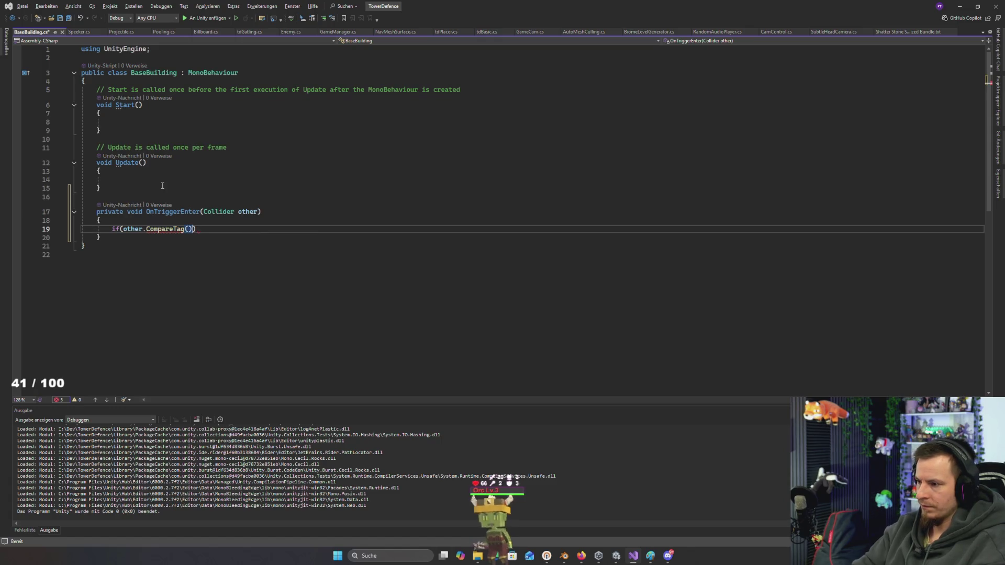
{"action": "key", "text": "Left"}
{"action": "type", "text": "y\")) "}
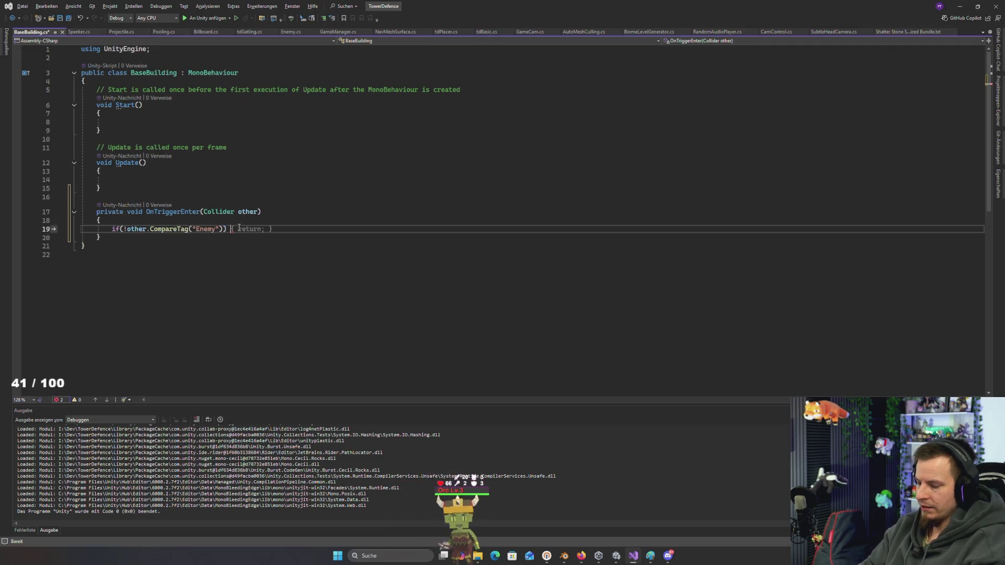
{"action": "type", "text": "return"}
{"action": "key", "text": "Tab"}
{"action": "type", "text": ";"}
{"action": "key", "text": "Return"}
{"action": "key", "text": "Return"}
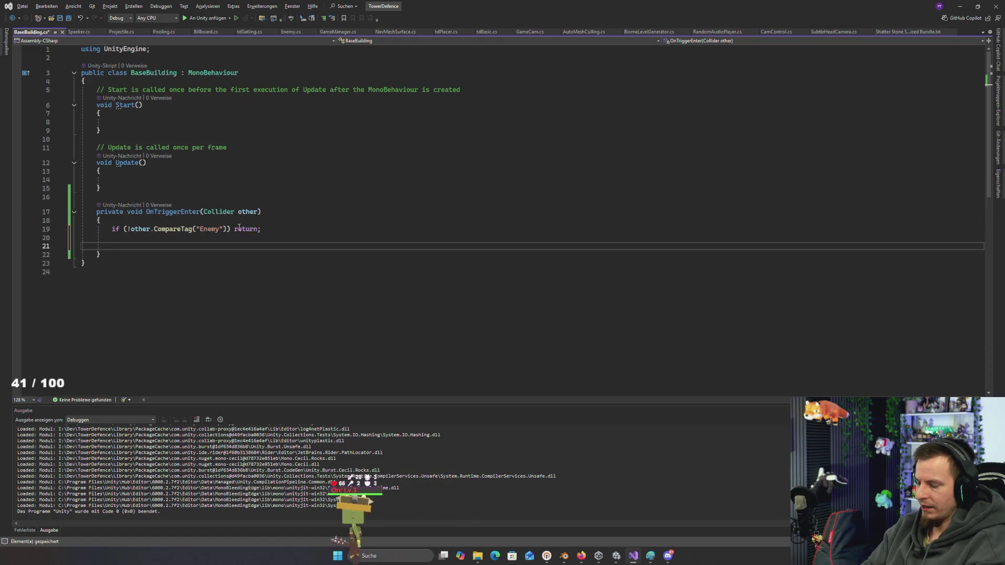
Add Destroy(other.gameObject); below the Enemy tag check
{"action": "type", "text": "other"}
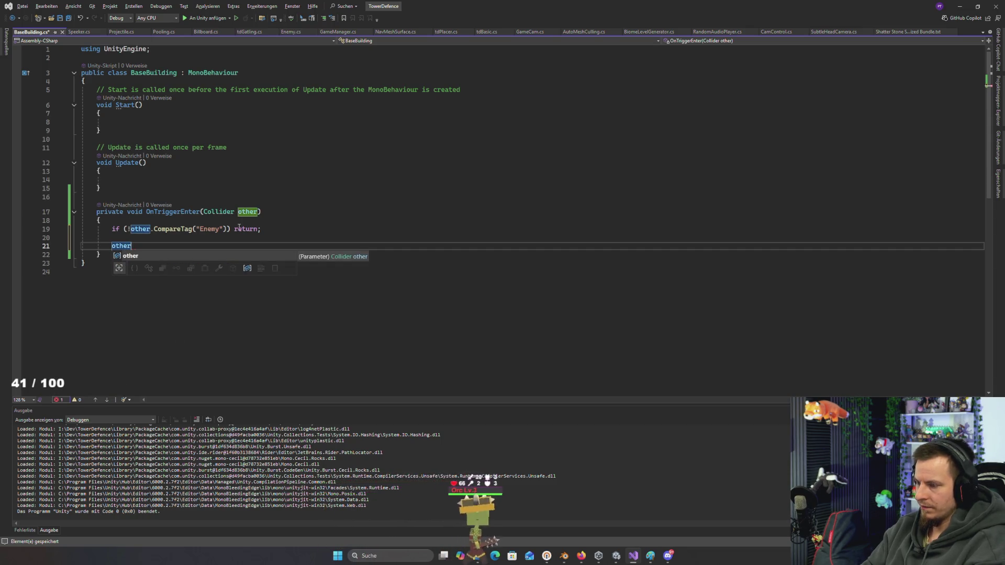
{"action": "type", "text": "."}
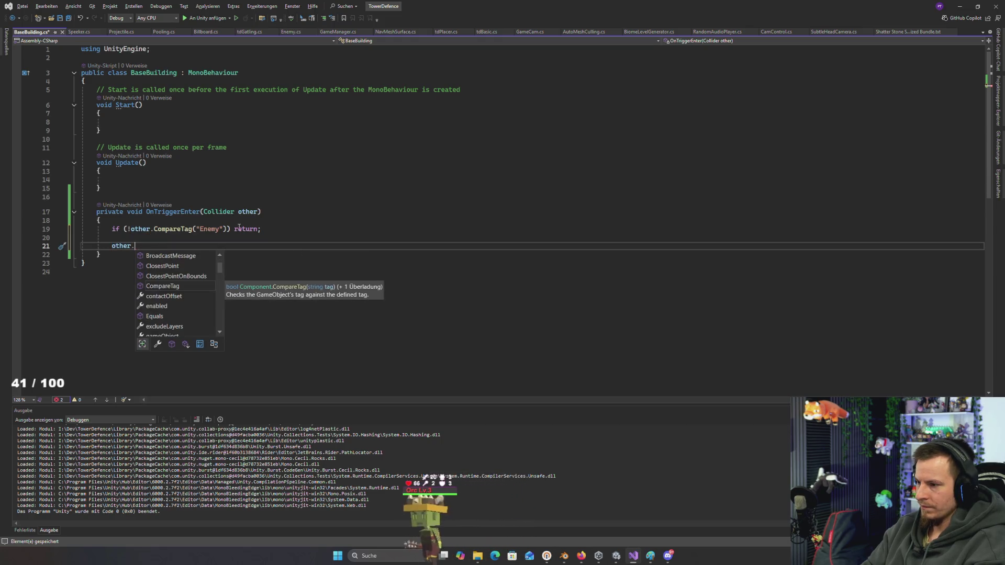
{"action": "key", "text": "BackSpace"}
{"action": "key", "text": "BackSpace"}
{"action": "key", "text": "BackSpace"}
{"action": "type", "text": "des"}
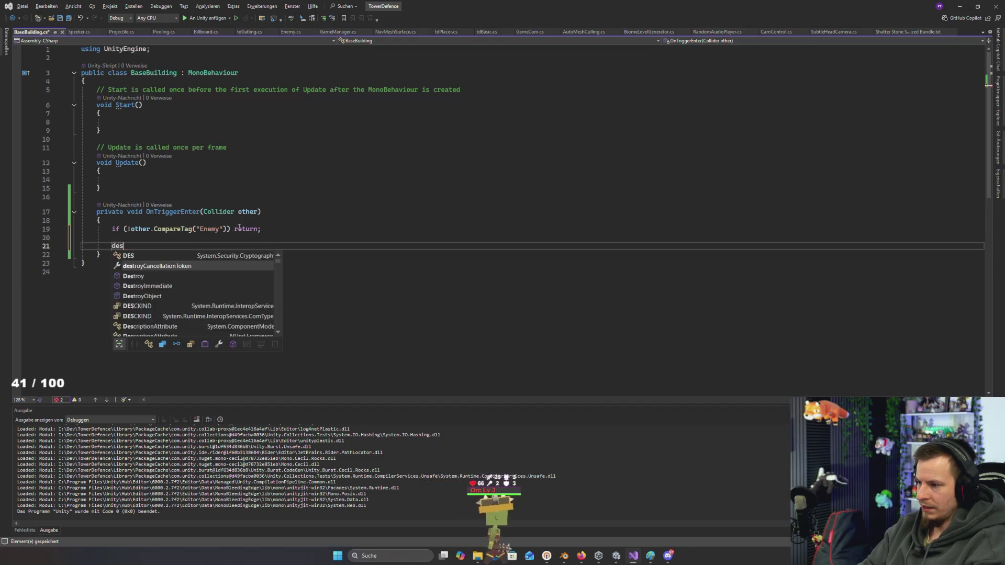
{"action": "type", "text": "Destroy"}
{"action": "key", "text": "Tab"}
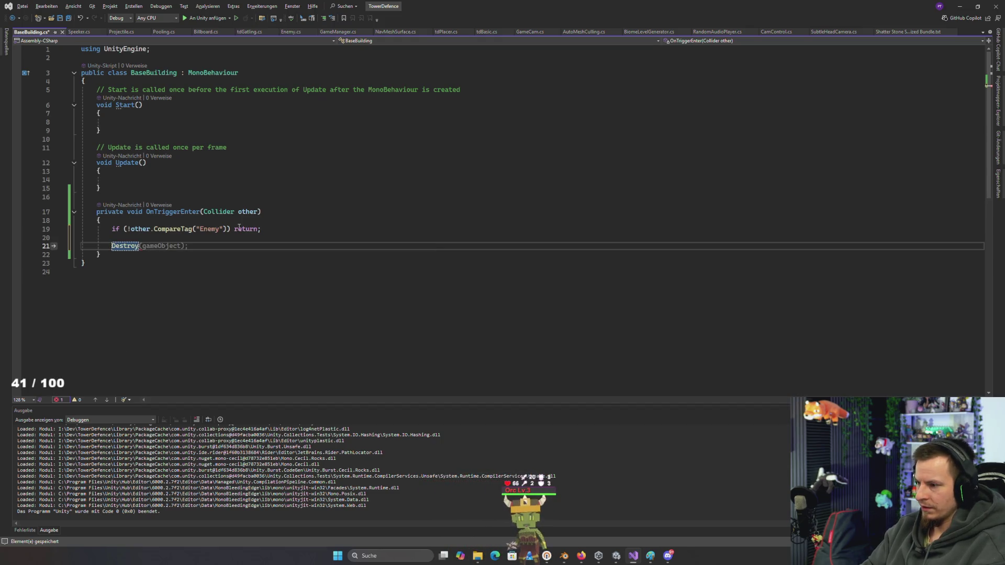
{"action": "key", "text": "ctrl+Left"}
{"action": "type", "text": "other."}
{"action": "key", "text": "Delete"}
{"action": "left_click", "coordinate": [233, 252]}
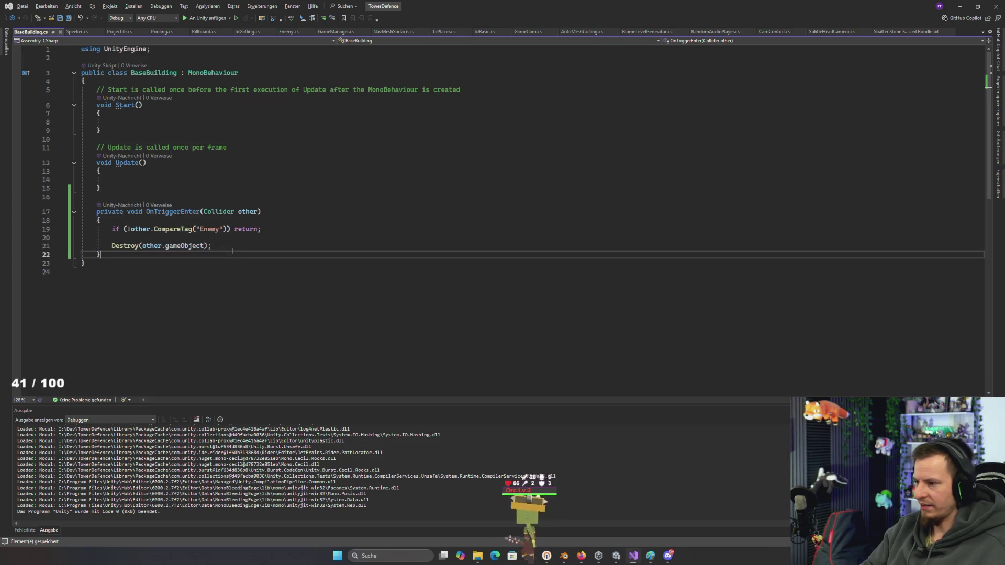
{"action": "left_click", "coordinate": [261, 246]}
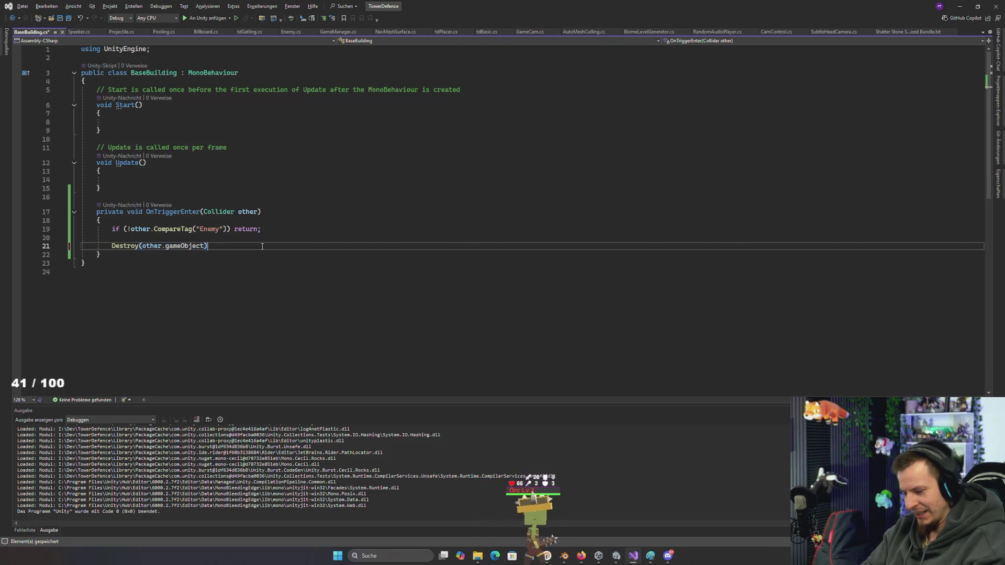
{"action": "key", "text": "alt+Tab"}
{"action": "key", "text": "alt+Tab"}
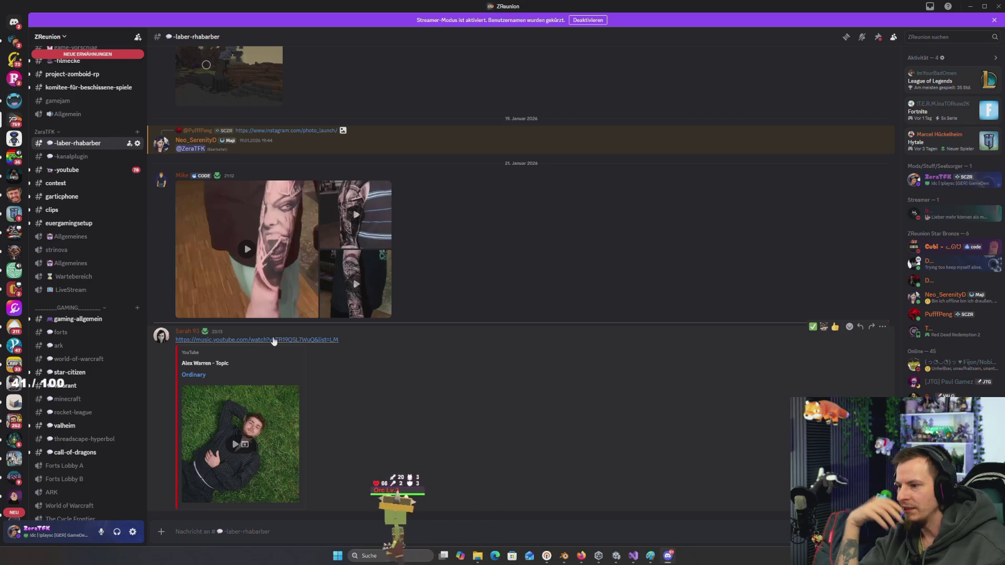
Try playing the Ordinary video embed, then open it on YouTube in the browser
{"action": "left_click", "coordinate": [237, 445]}
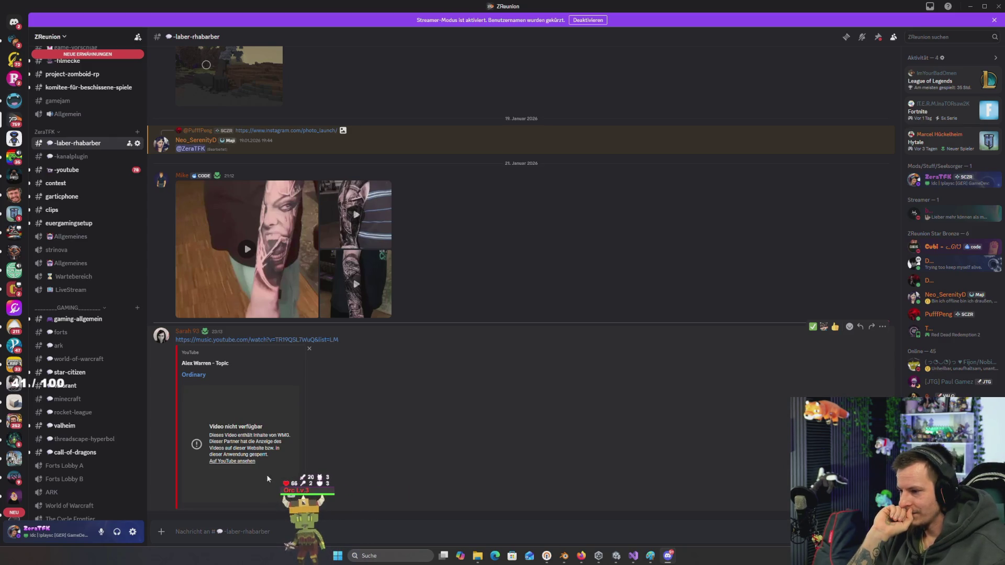
{"action": "left_click", "coordinate": [247, 463]}
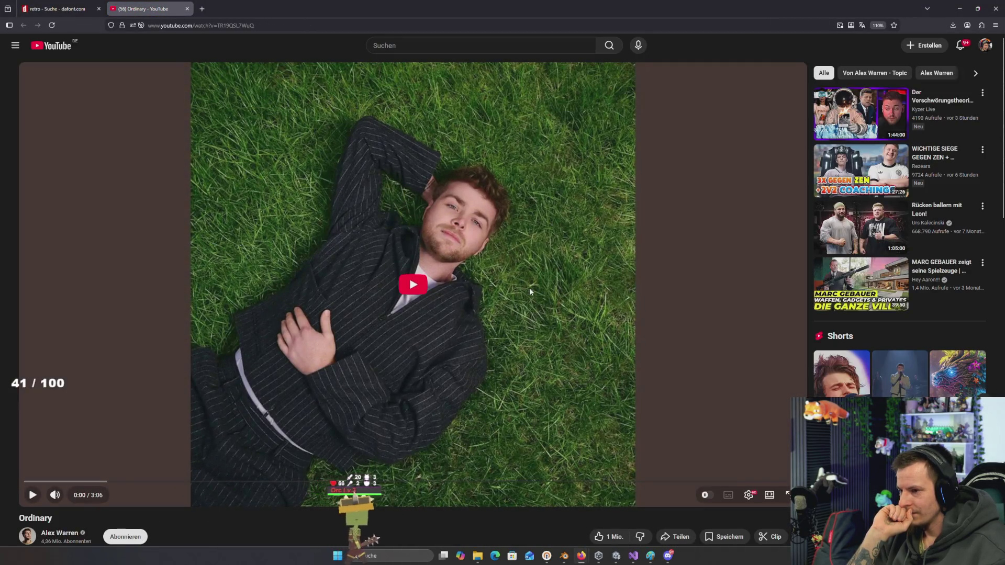
Play the Ordinary video on YouTube from about 0:52, then return to Discord
{"action": "left_click", "coordinate": [413, 287]}
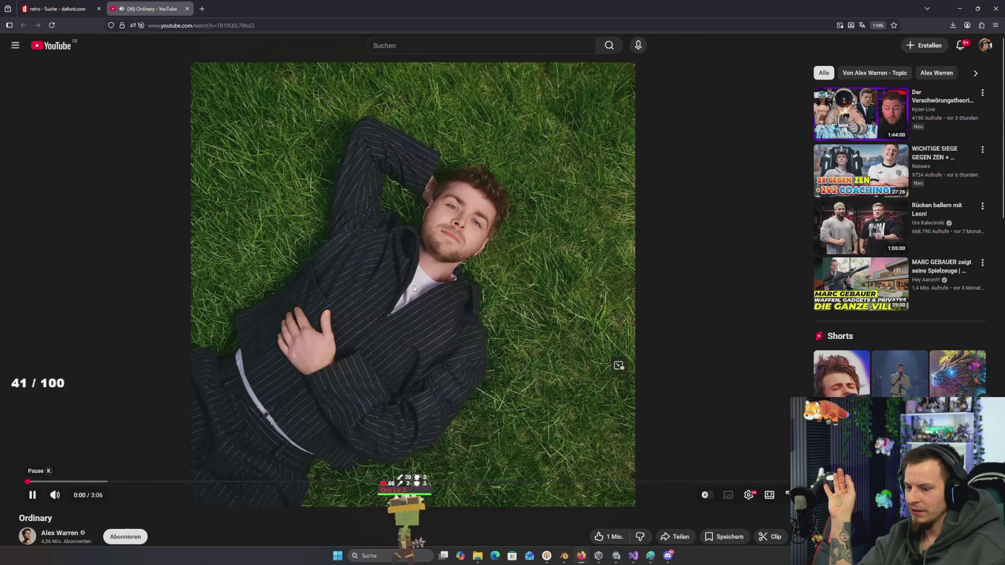
{"action": "left_click", "coordinate": [245, 481]}
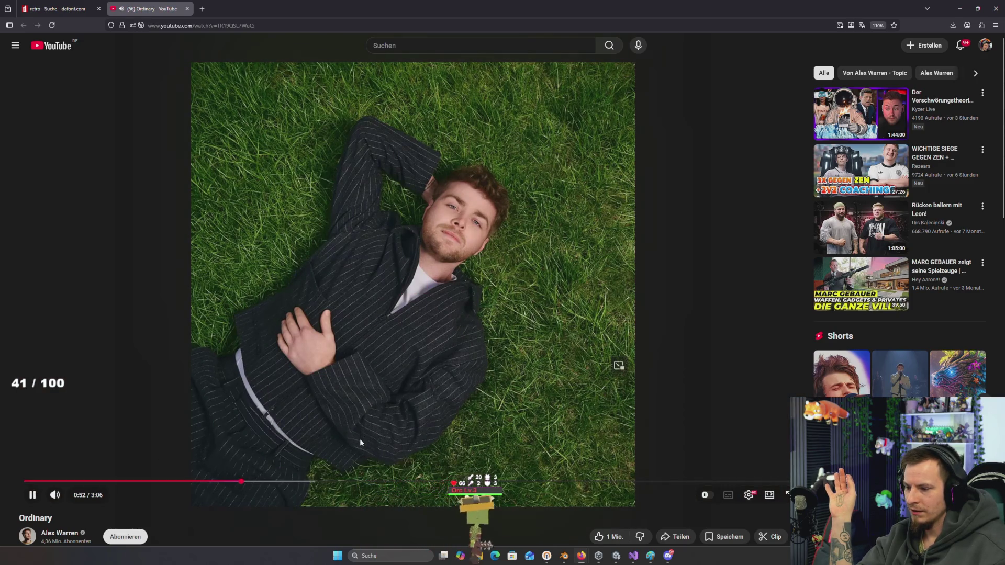
{"action": "left_click", "coordinate": [375, 309]}
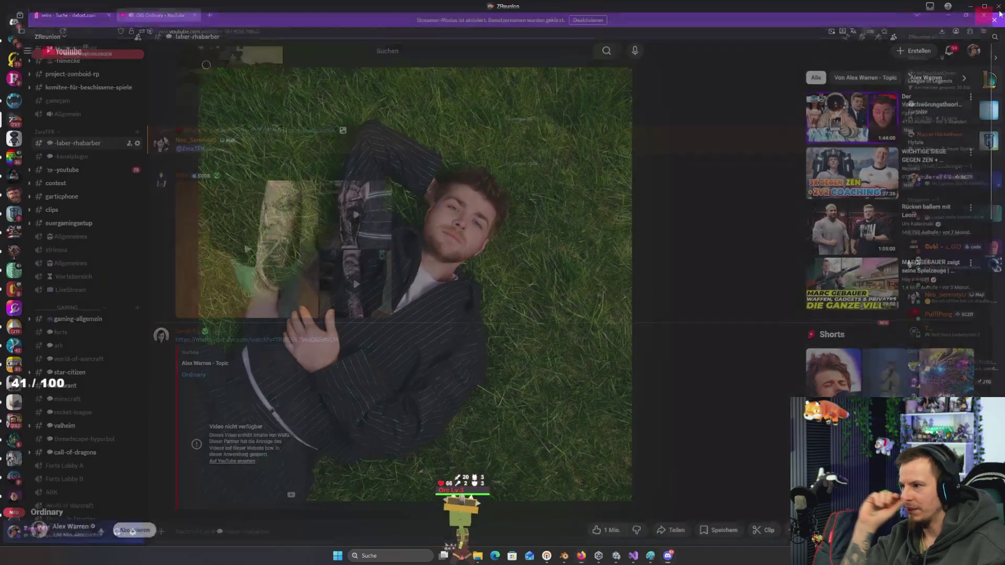
{"action": "key", "text": "alt+Tab"}
{"action": "key", "text": "alt+Tab"}
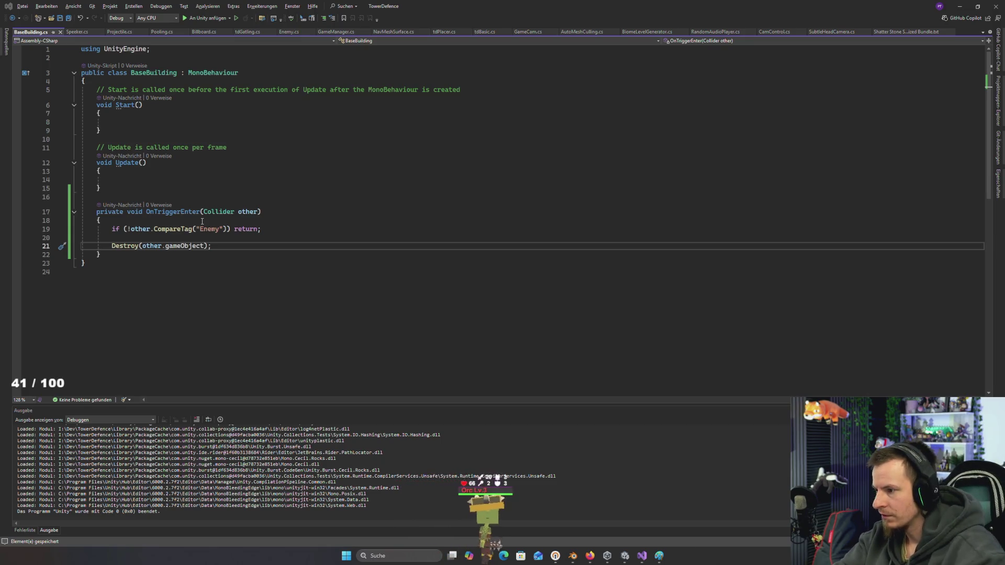
{"action": "key", "text": "alt+Tab"}
{"action": "key", "text": "alt+Tab"}
{"action": "key", "text": "alt+Tab"}
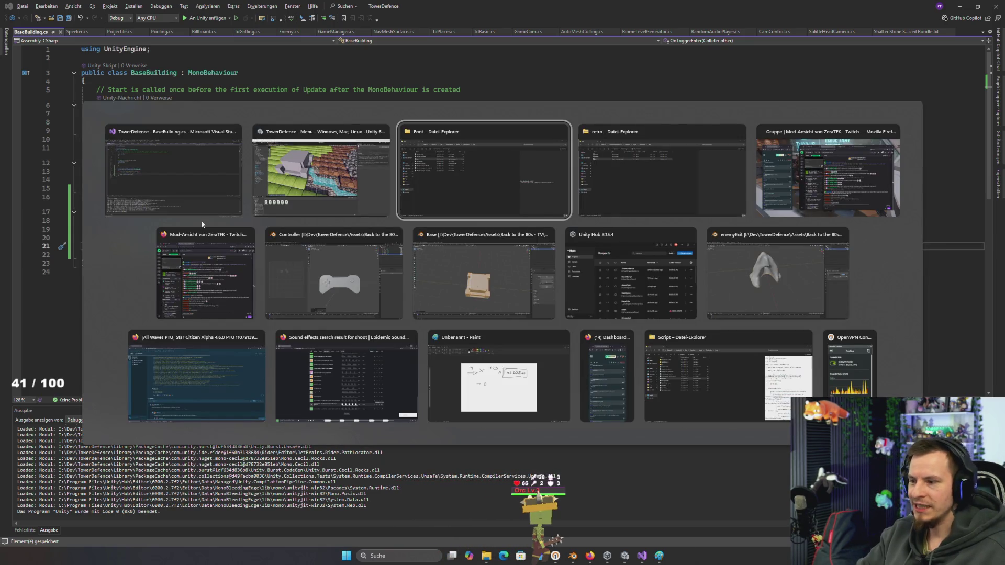
{"action": "key", "text": "Escape"}
{"action": "key", "text": "super"}
{"action": "type", "text": "disc"}
{"action": "key", "text": "Return"}
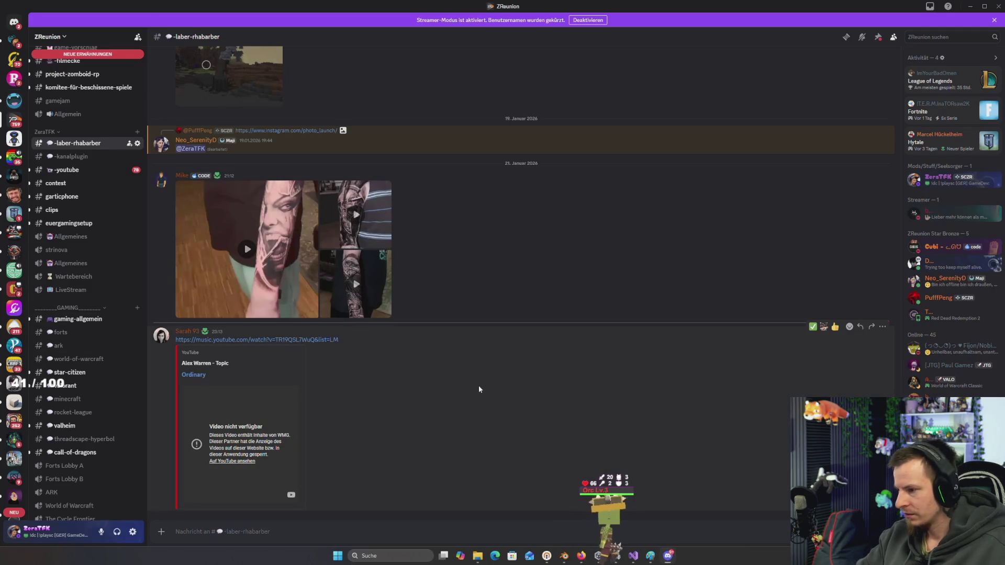
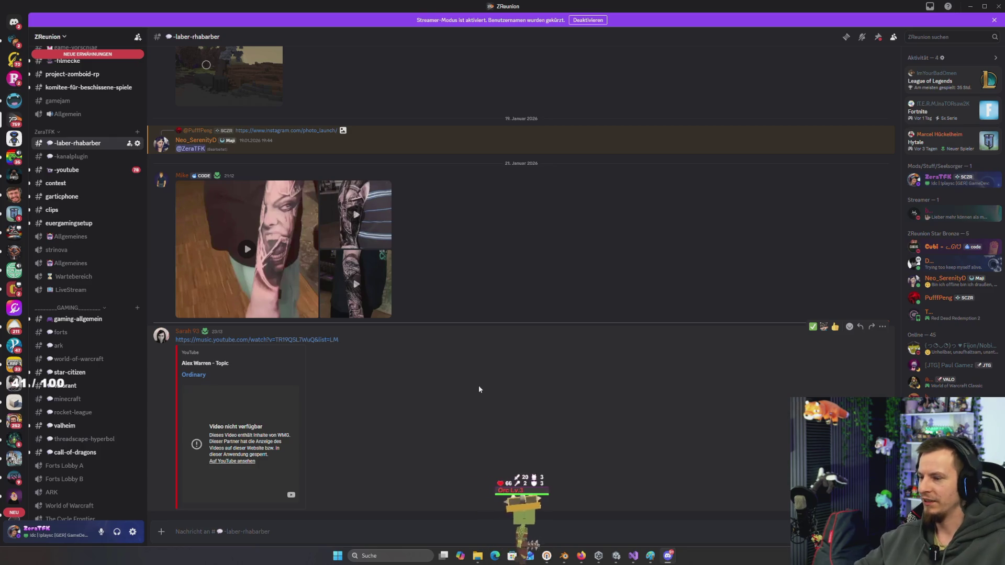
Switch from the Discord chat to Visual Studio showing BaseBuilding.cs
{"action": "key", "text": "alt+Tab"}
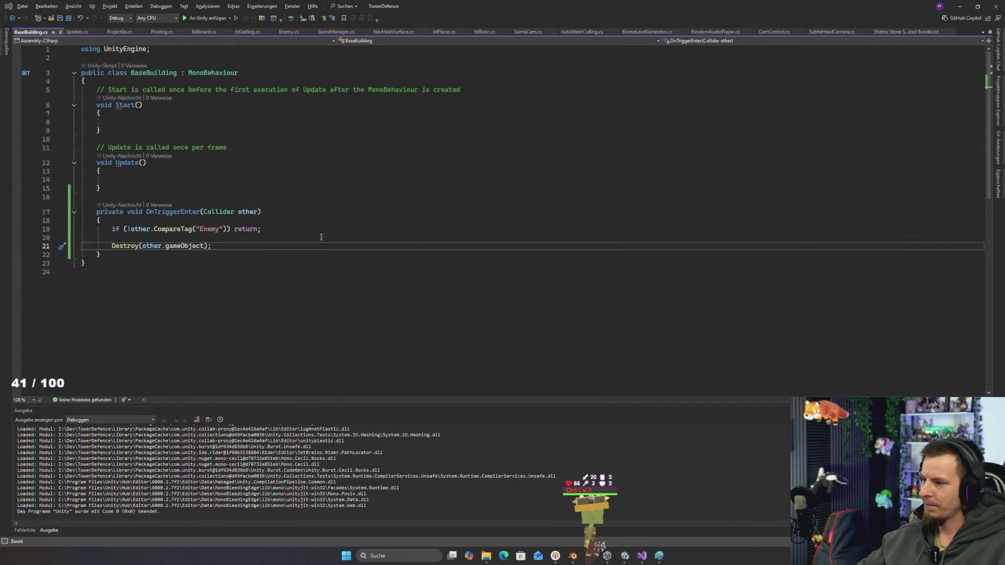
Save the BaseBuilding.cs script
{"action": "key", "text": "Up"}
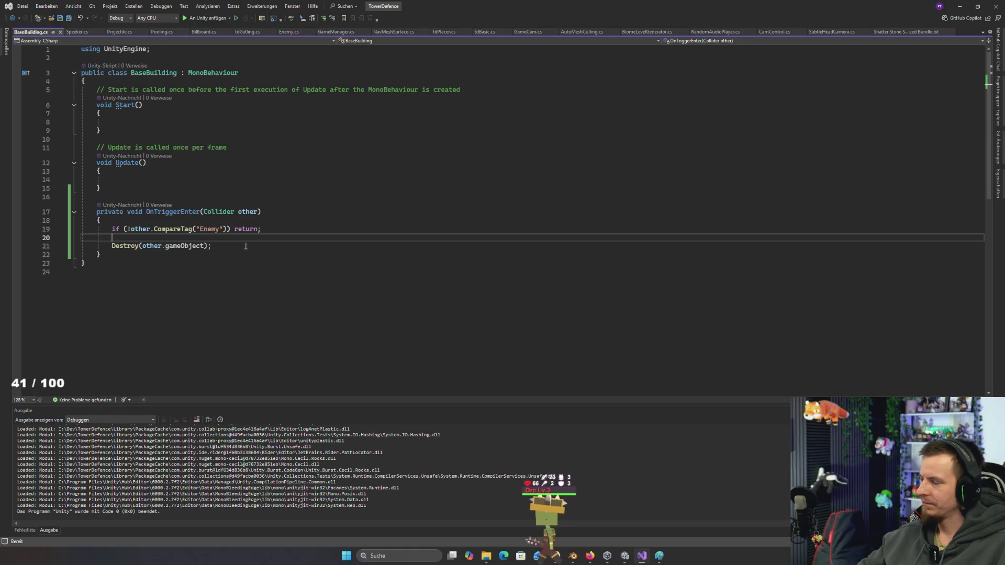
{"action": "key", "text": "Up"}
{"action": "key", "text": "Up"}
{"action": "key", "text": "ctrl+s"}
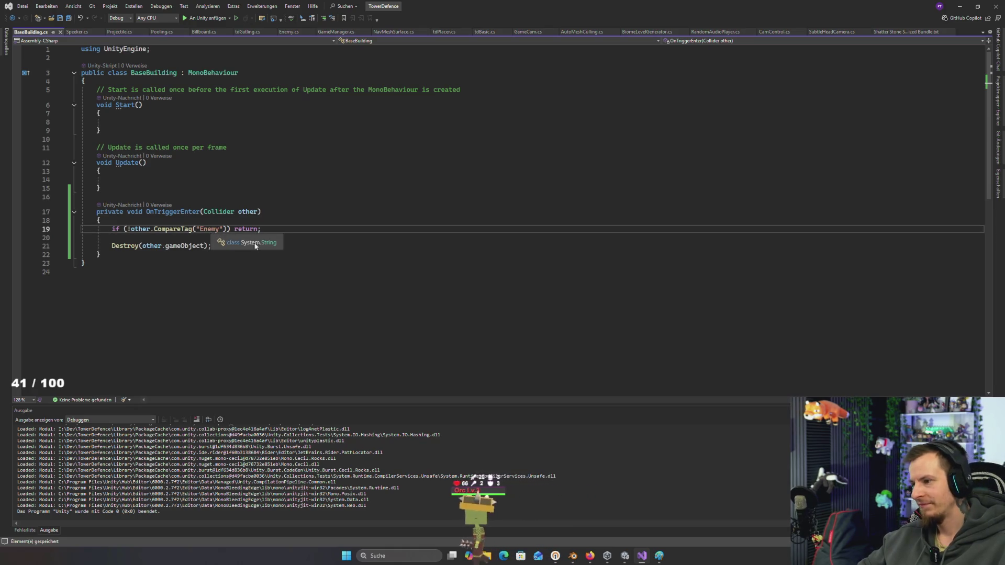
Add 'Enemy enemy = other.GetComponent<Enemy>();' in OnTriggerEnter and go to the Enemy definition
{"action": "left_click", "coordinate": [249, 246]}
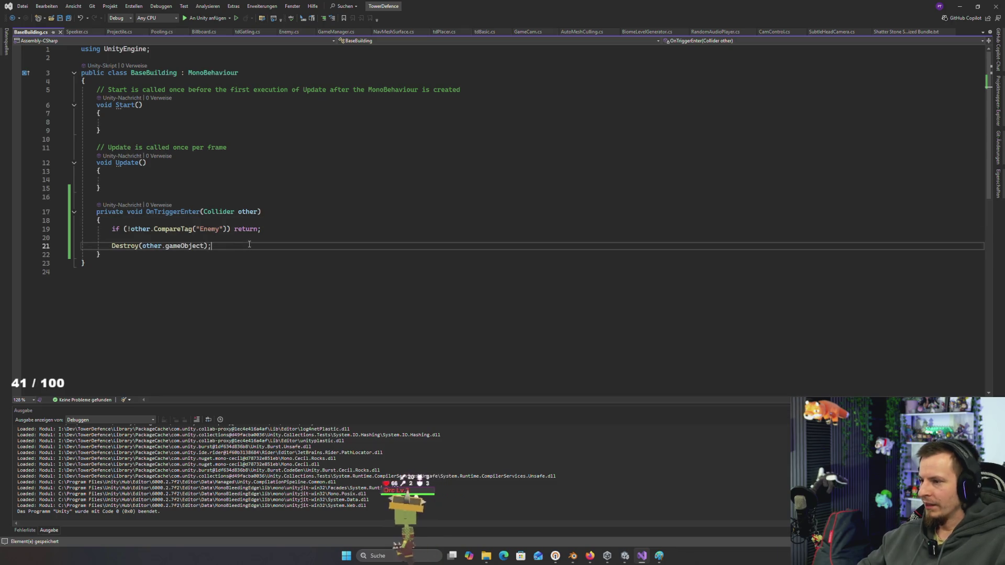
{"action": "left_click", "coordinate": [243, 238]}
{"action": "key", "text": "Return"}
{"action": "type", "text": "Enemy "}
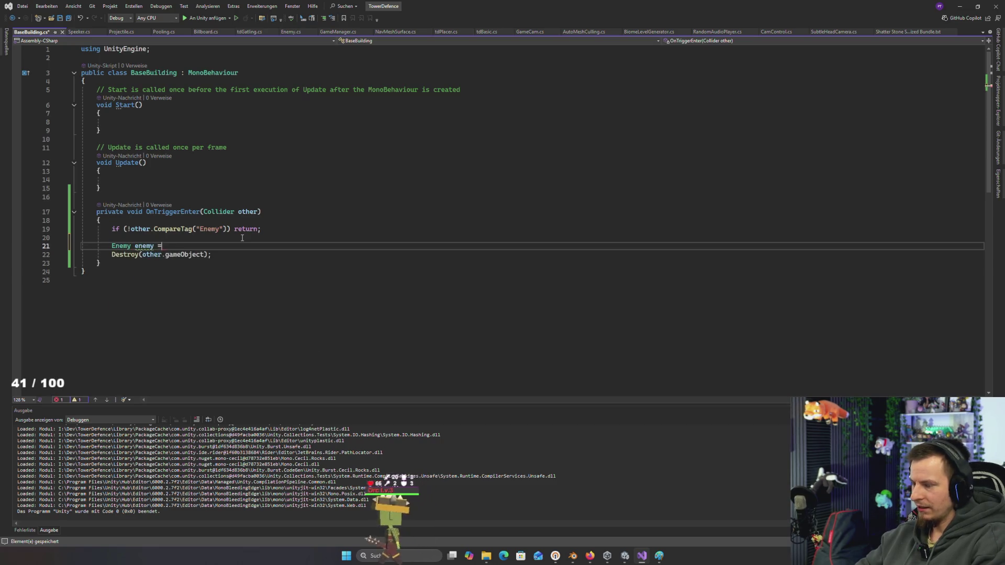
{"action": "type", "text": "enemy = other"}
{"action": "key", "text": "Tab"}
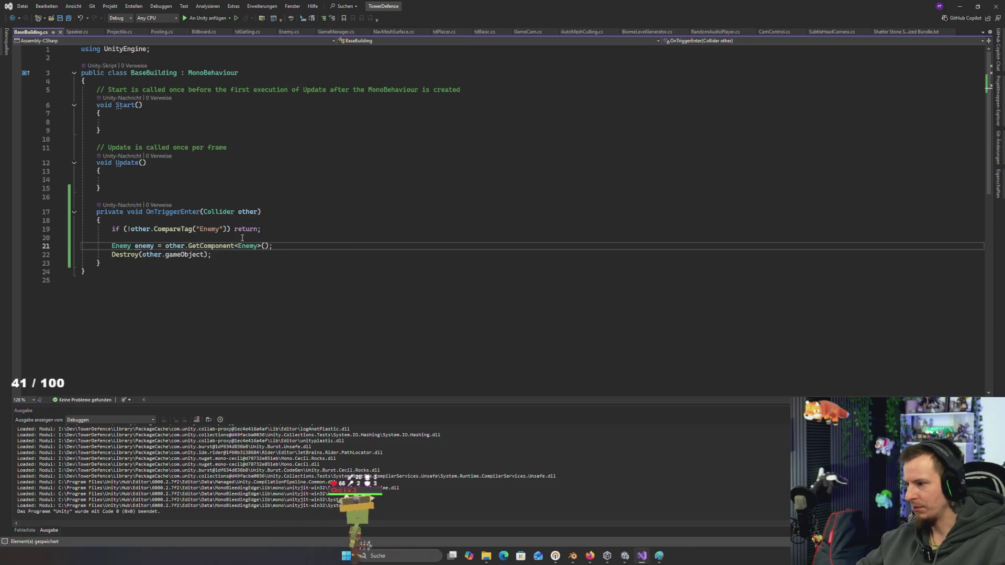
{"action": "left_click", "coordinate": [120, 246], "text": "ctrl"}
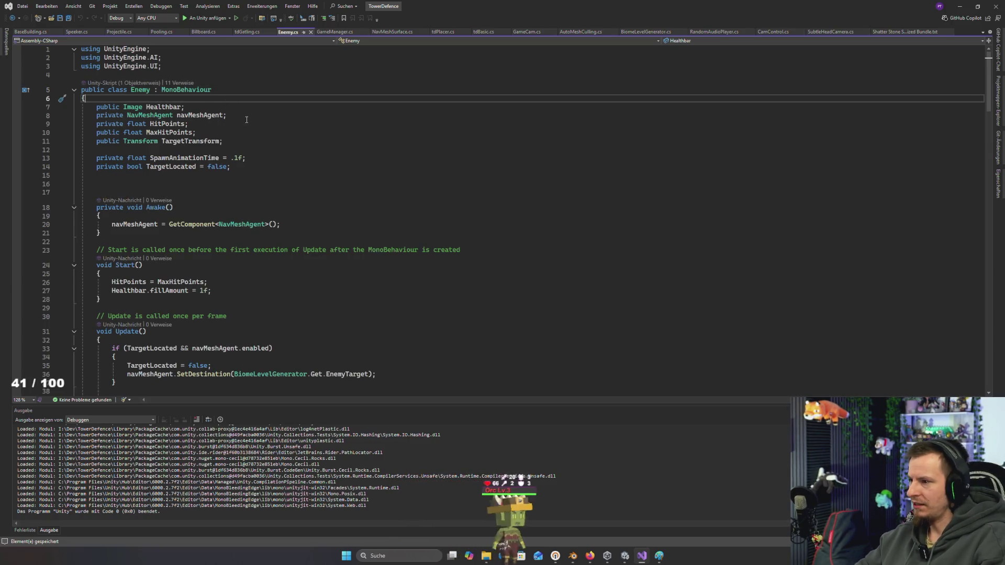
Declare 'public float Damage;' in Enemy.cs, save it, and return to BaseBuilding.cs
{"action": "key", "text": "Return"}
{"action": "type", "text": "public "}
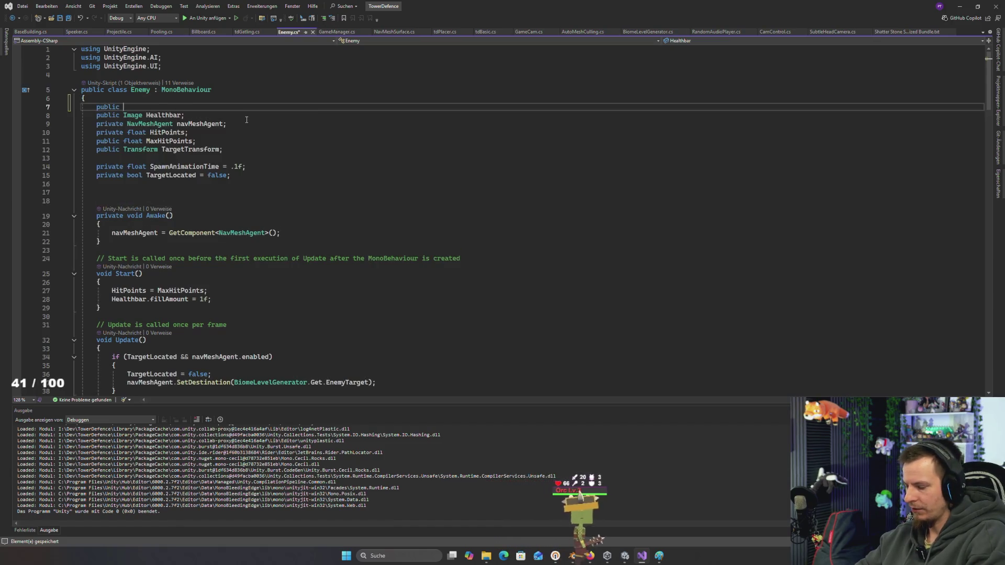
{"action": "type", "text": "floa"}
{"action": "key", "text": "Tab"}
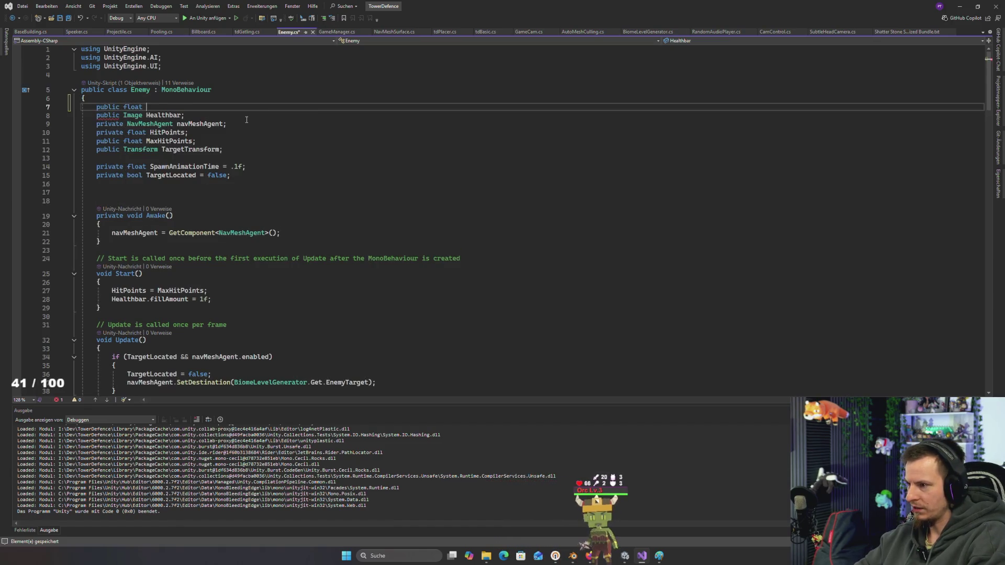
{"action": "type", "text": "Damage"}
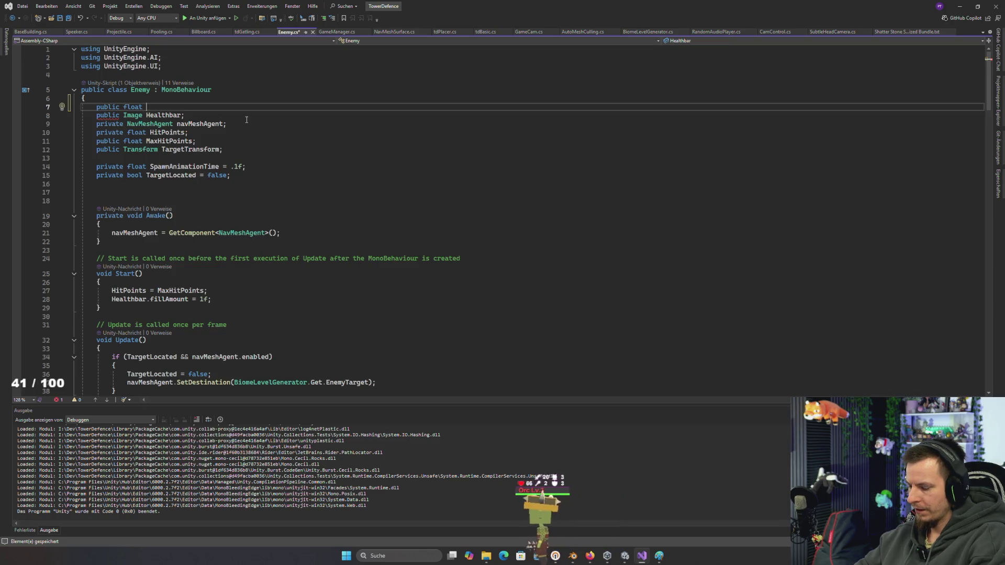
{"action": "type", "text": ";"}
{"action": "key", "text": "ctrl+s"}
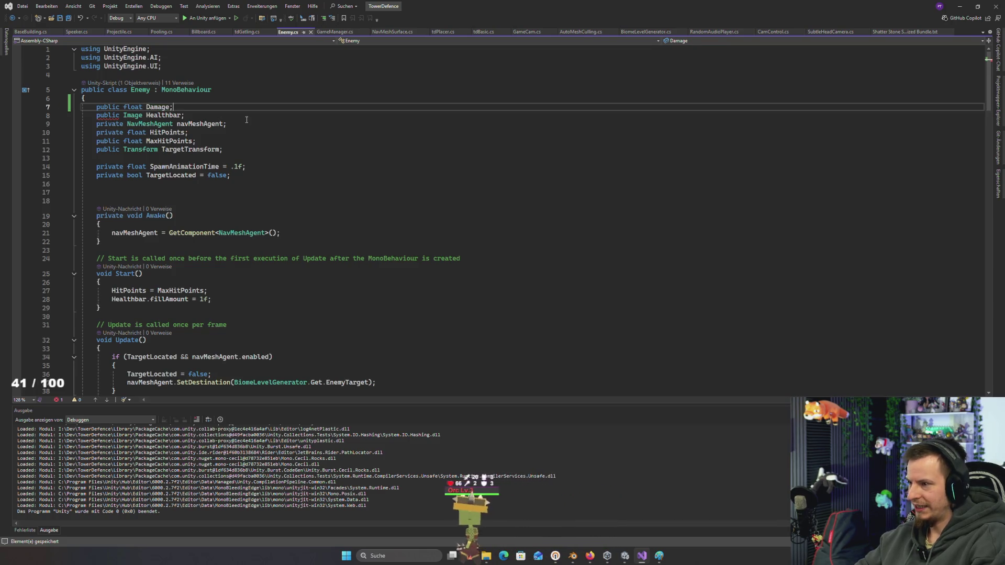
{"action": "double_click", "coordinate": [161, 106]}
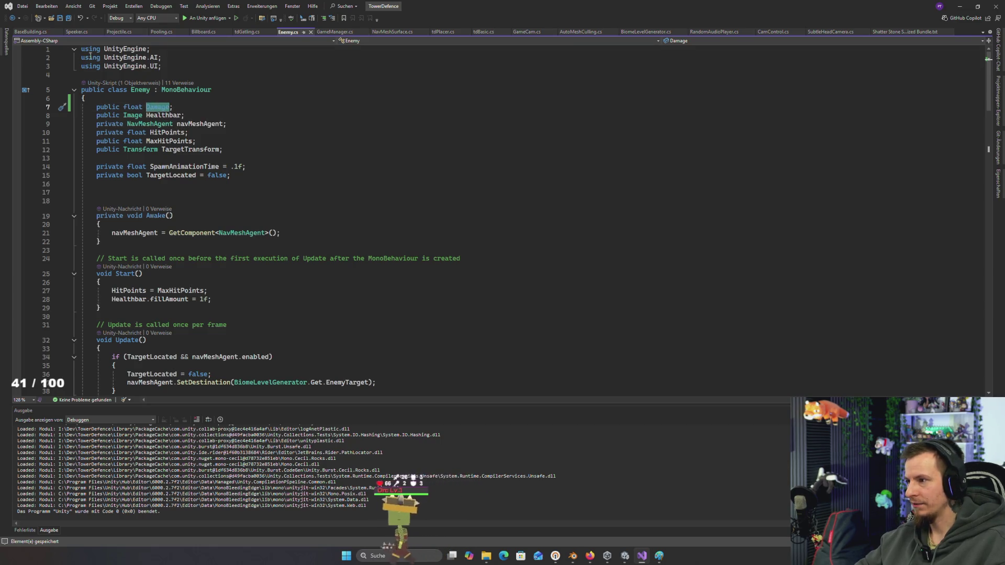
{"action": "left_click", "coordinate": [37, 32]}
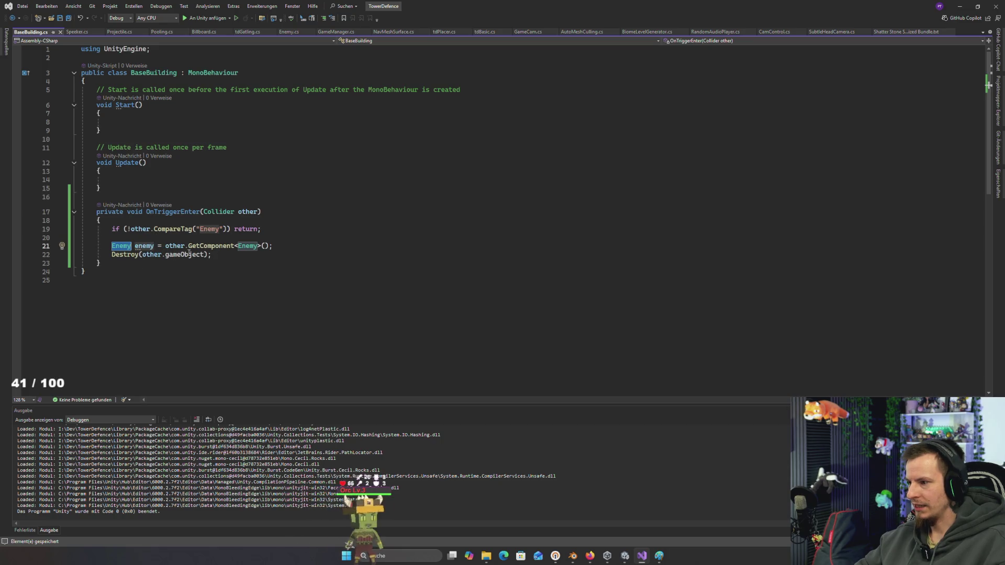
Start a GameManager call below the enemy lookup and jump to the GameManager definition
{"action": "left_click", "coordinate": [303, 248]}
{"action": "key", "text": "Return"}
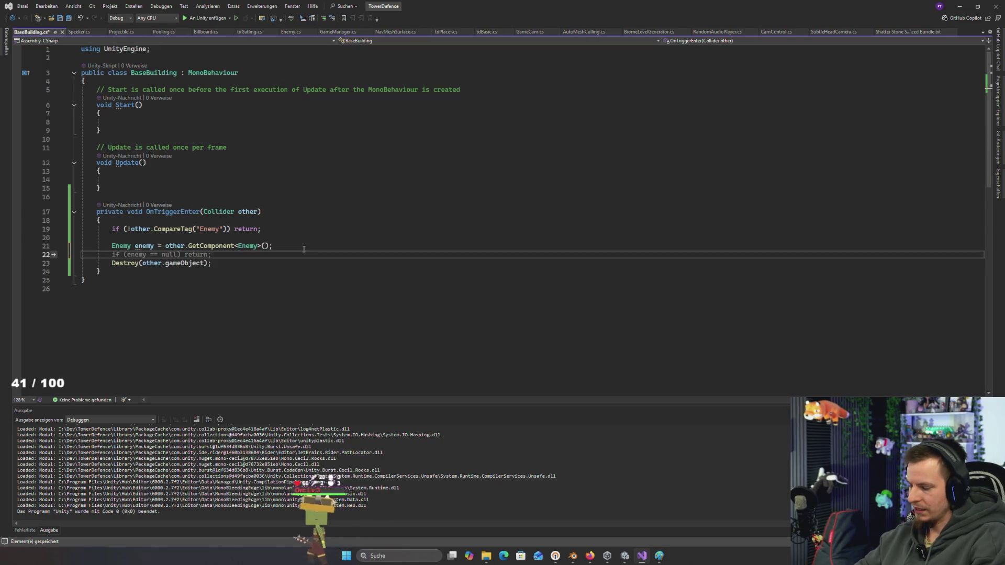
{"action": "type", "text": "game"}
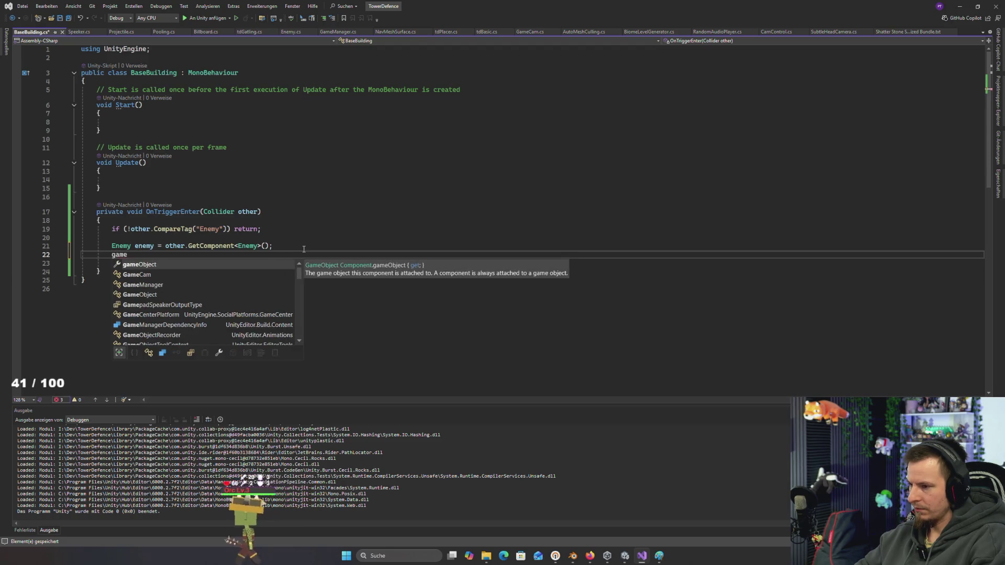
{"action": "type", "text": "ma.get."}
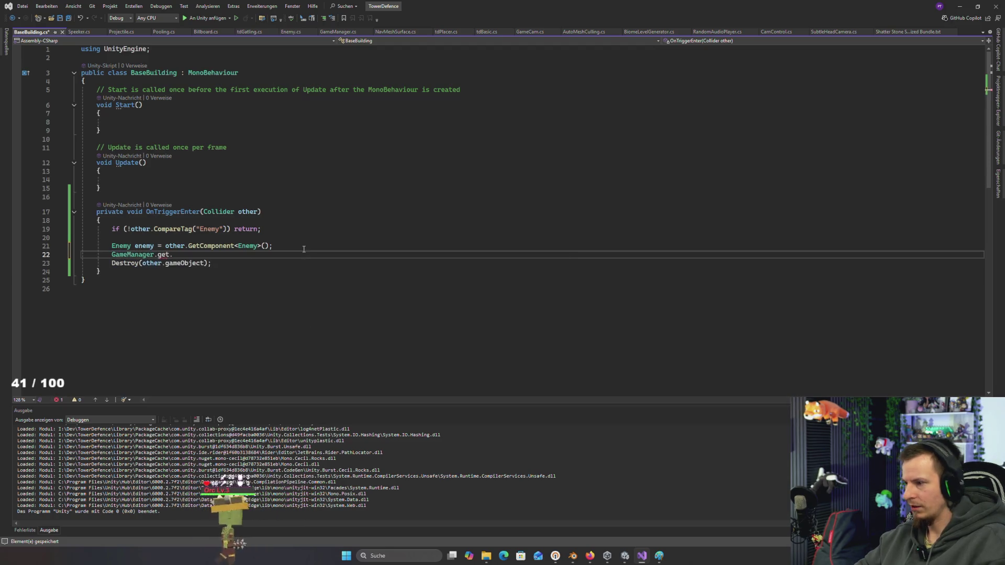
{"action": "key", "text": "BackSpace"}
{"action": "key", "text": "BackSpace"}
{"action": "key", "text": "BackSpace"}
{"action": "key", "text": "F12"}
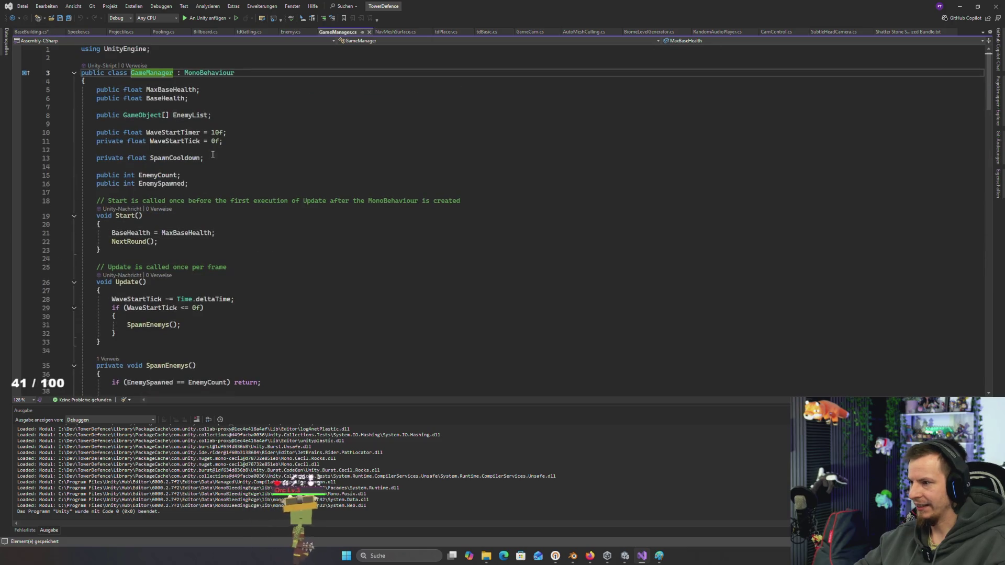
Add a 'public static GameManager Get;' field at the top of GameManager
{"action": "left_click", "coordinate": [180, 82]}
{"action": "key", "text": "Return"}
{"action": "key", "text": "Return"}
{"action": "key", "text": "Up"}
{"action": "type", "text": "ublic statiu"}
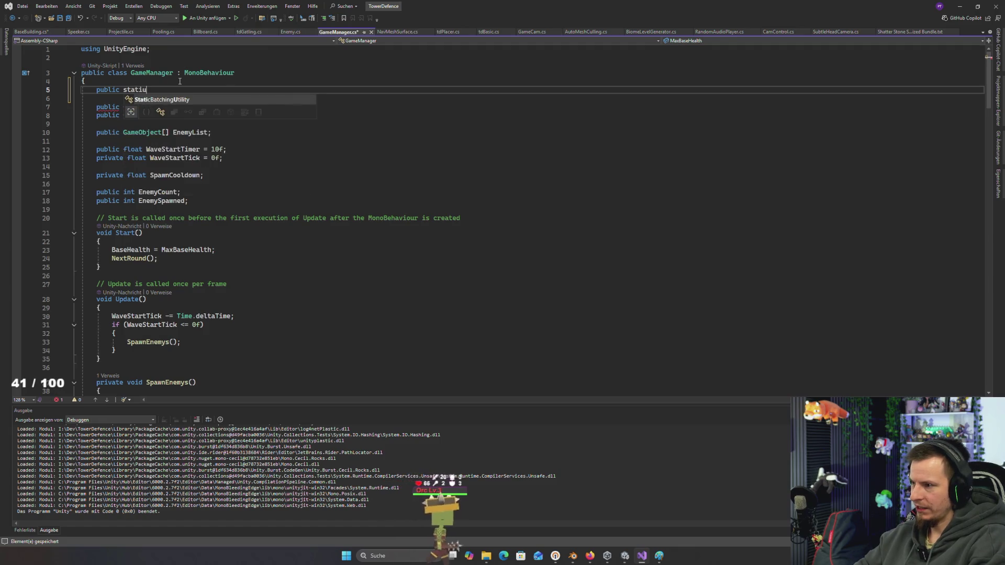
{"action": "key", "text": "BackSpace"}
{"action": "key", "text": "BackSpace"}
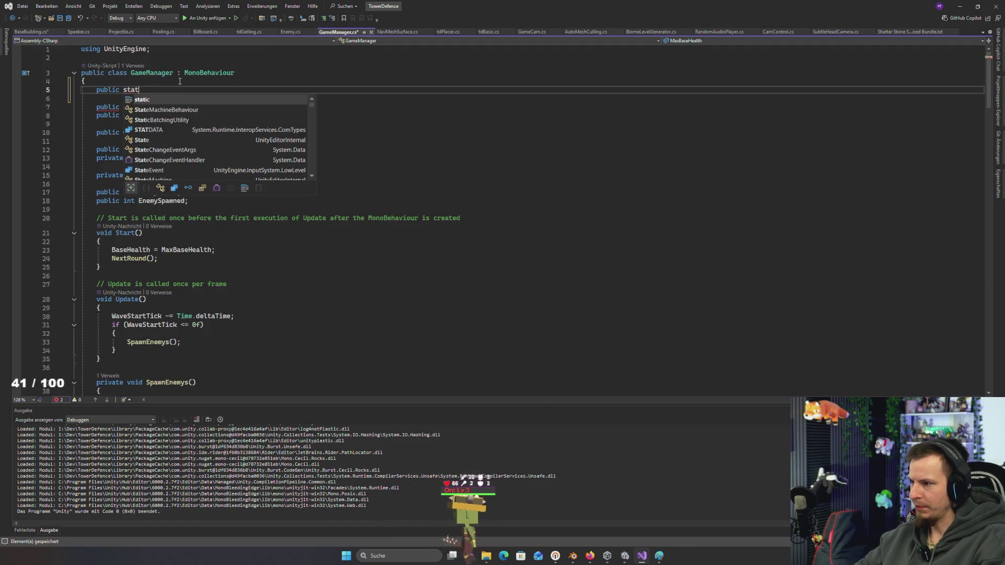
{"action": "key", "text": "Tab"}
{"action": "type", "text": "GameManager Get"}
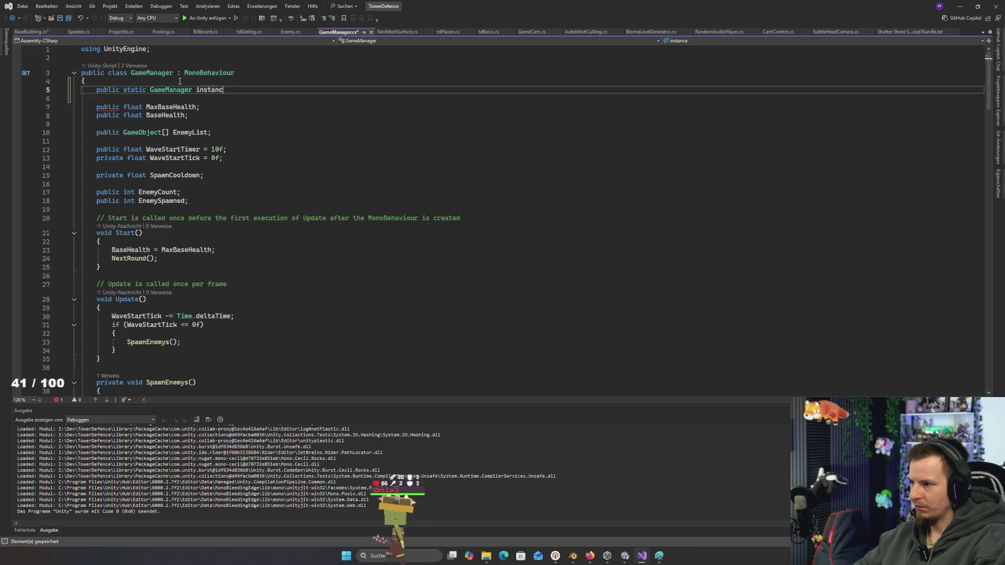
{"action": "type", "text": ";"}
{"action": "key", "text": "Down"}
{"action": "key", "text": "Down"}
{"action": "key", "text": "Down"}
Create an Awake method that sets 'Get = this', then return to BaseBuilding.cs
{"action": "key", "text": "Return"}
{"action": "key", "text": "Return"}
{"action": "type", "text": "awa"}
{"action": "key", "text": "Tab"}
{"action": "type", "text": "Get = this"}
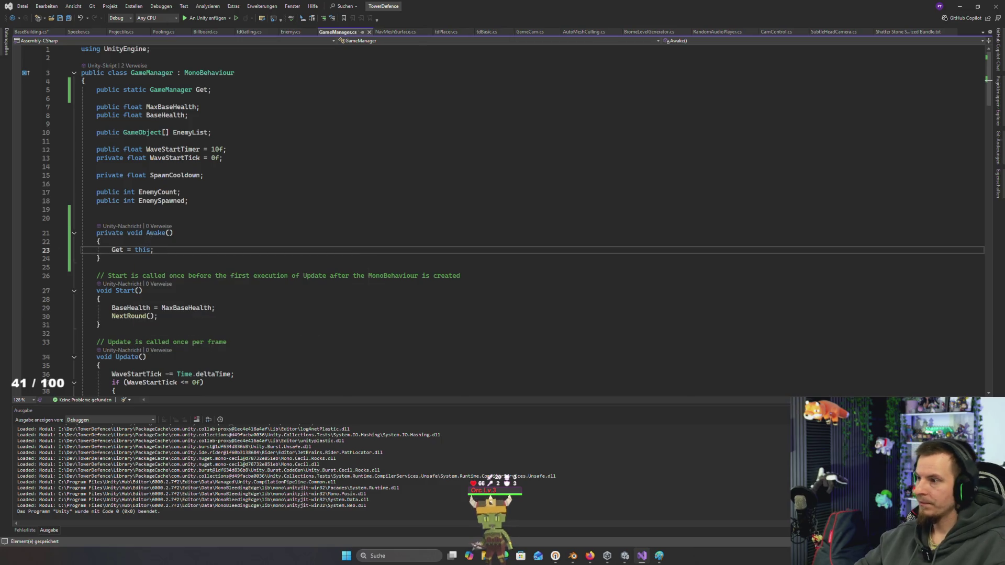
{"action": "left_click", "coordinate": [43, 32]}
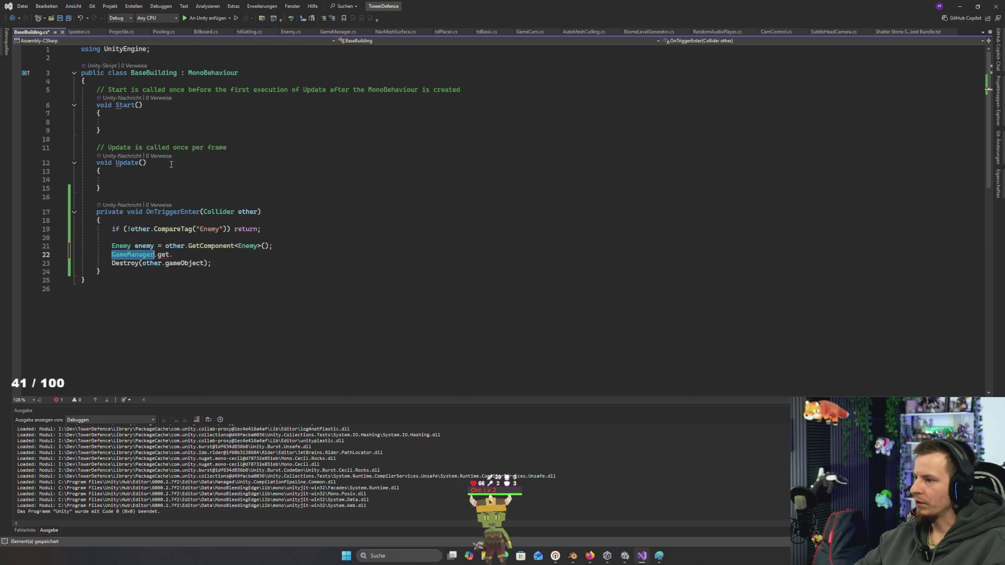
Write 'GameManager.Get.BaseHealth -= enemy.Damage' plus 2 × BiomeLevelGenerator.Get.level, and save
{"action": "left_click", "coordinate": [181, 256]}
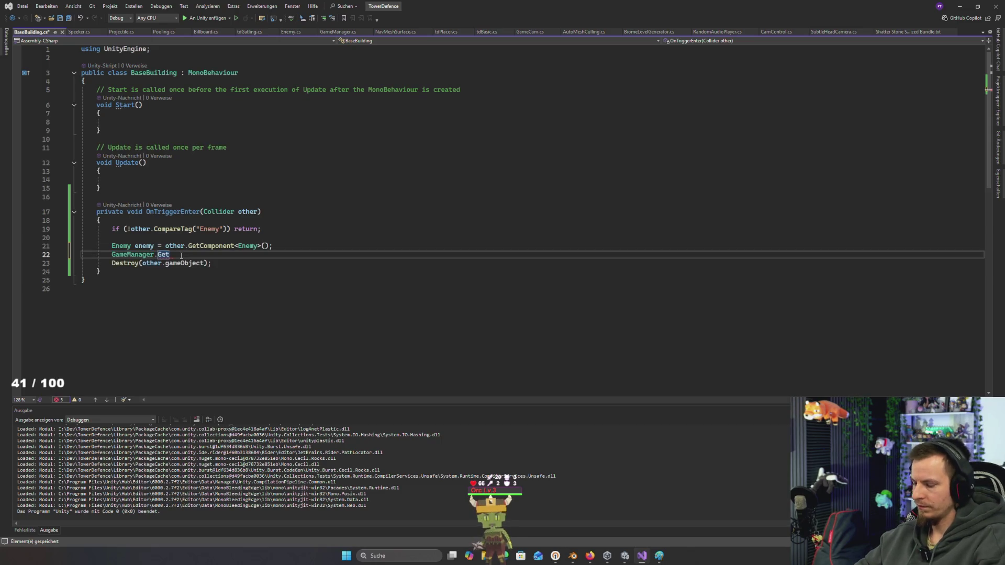
{"action": "type", "text": "."}
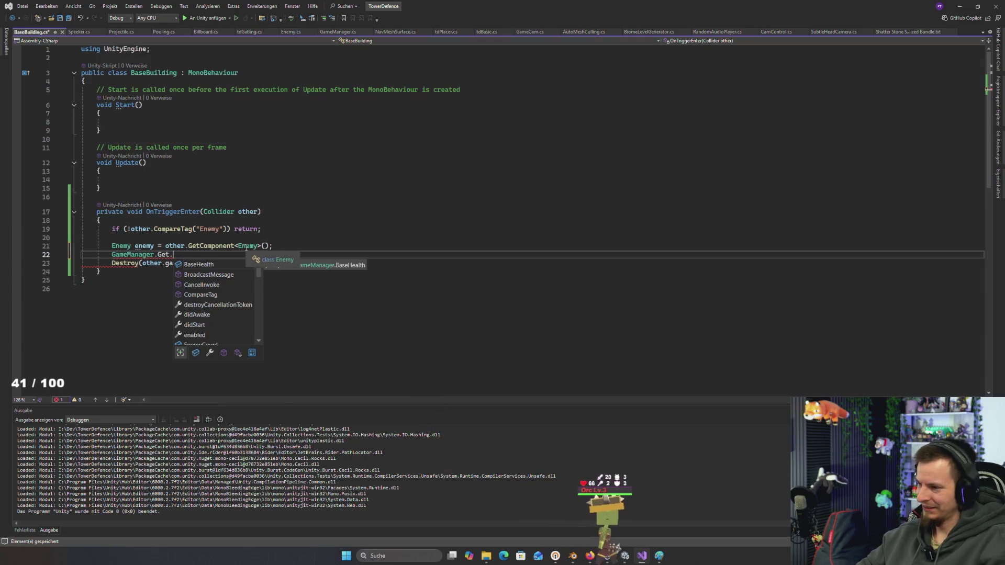
{"action": "type", "text": "-= "}
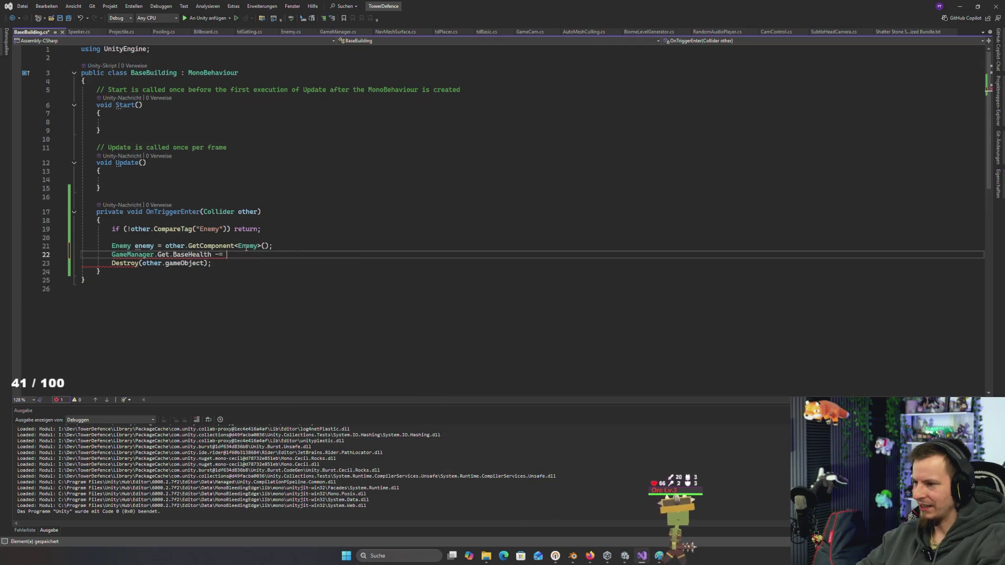
{"action": "type", "text": "enemy"}
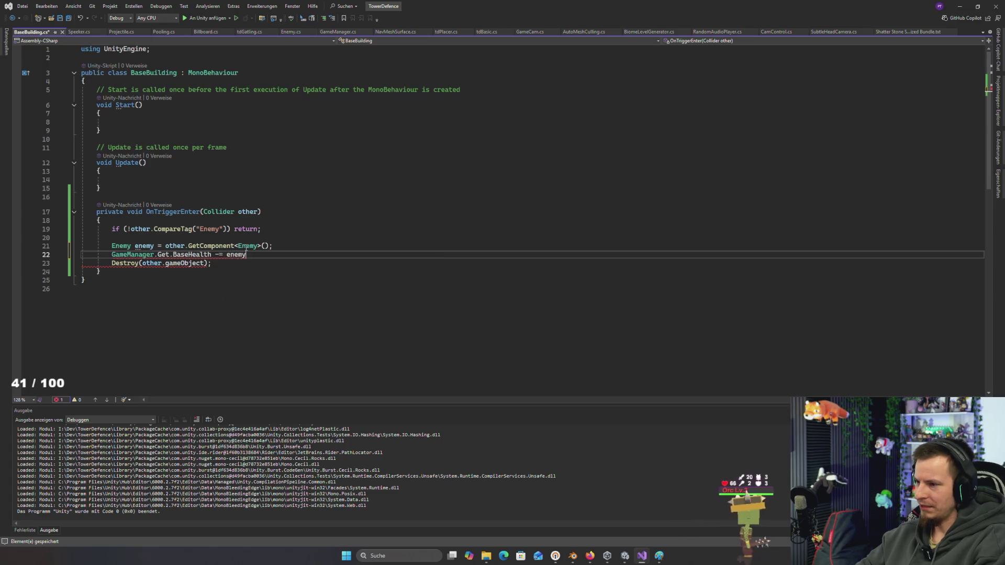
{"action": "type", "text": ".Damage *"}
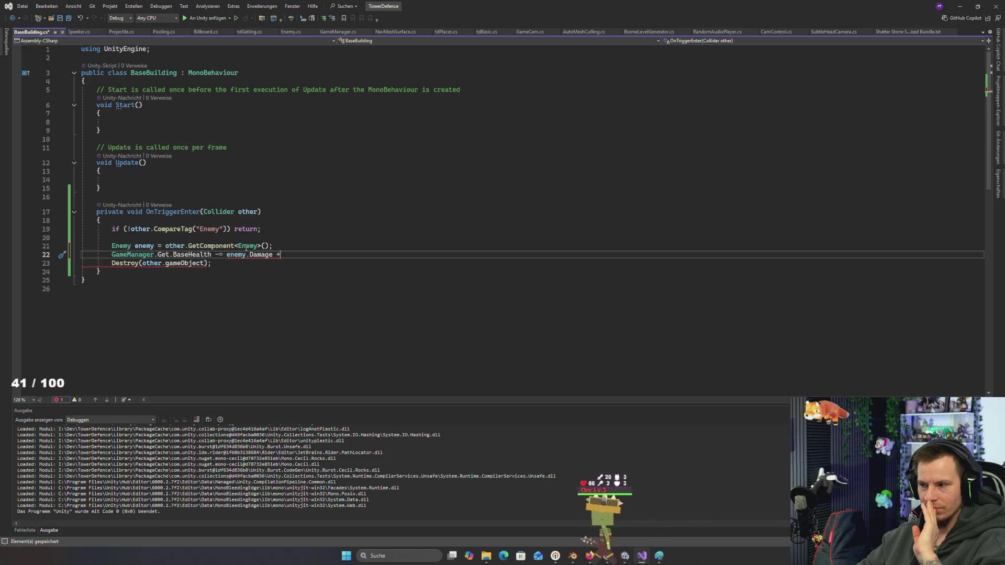
{"action": "type", "text": "(2)"}
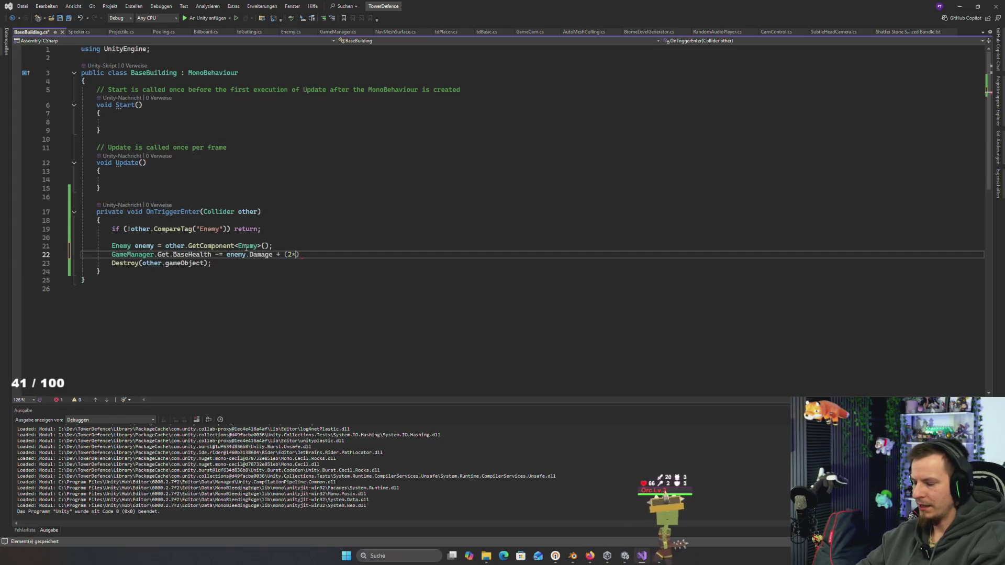
{"action": "type", "text": "*game"}
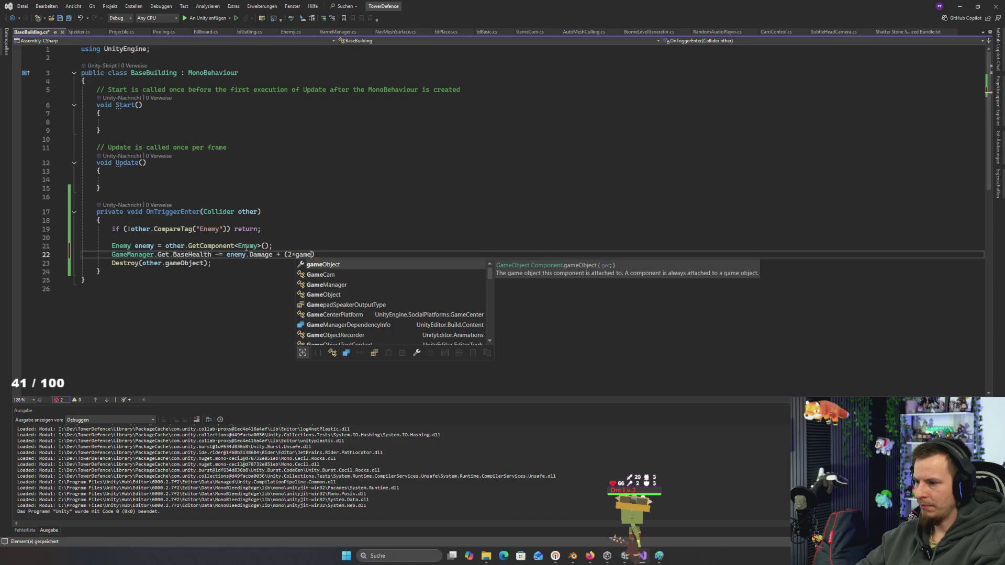
{"action": "key", "text": "BackSpace"}
{"action": "key", "text": "BackSpace"}
{"action": "key", "text": "BackSpace"}
{"action": "key", "text": "BackSpace"}
{"action": "type", "text": "bio"}
{"action": "key", "text": "Tab"}
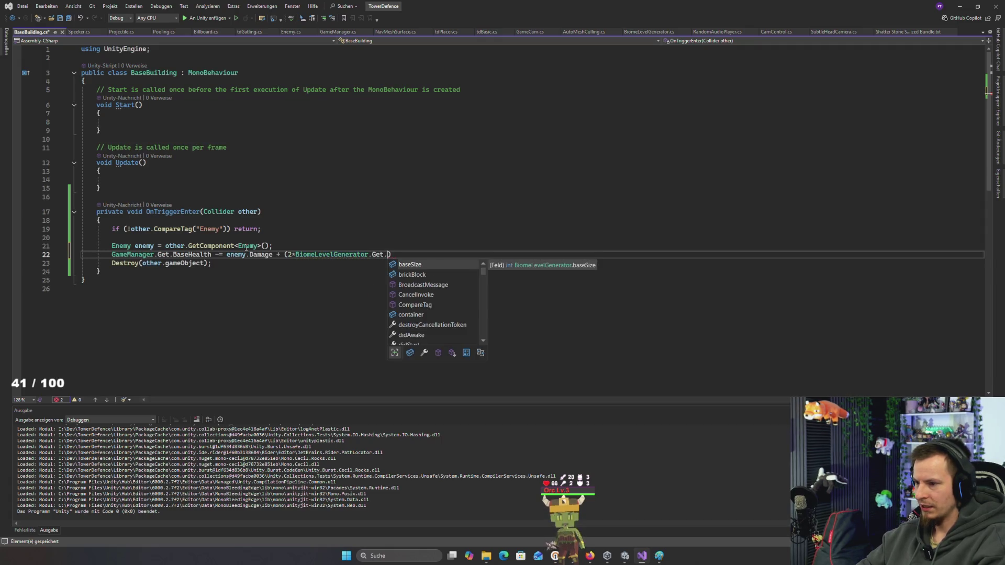
{"action": "type", "text": "le"}
{"action": "key", "text": "Tab"}
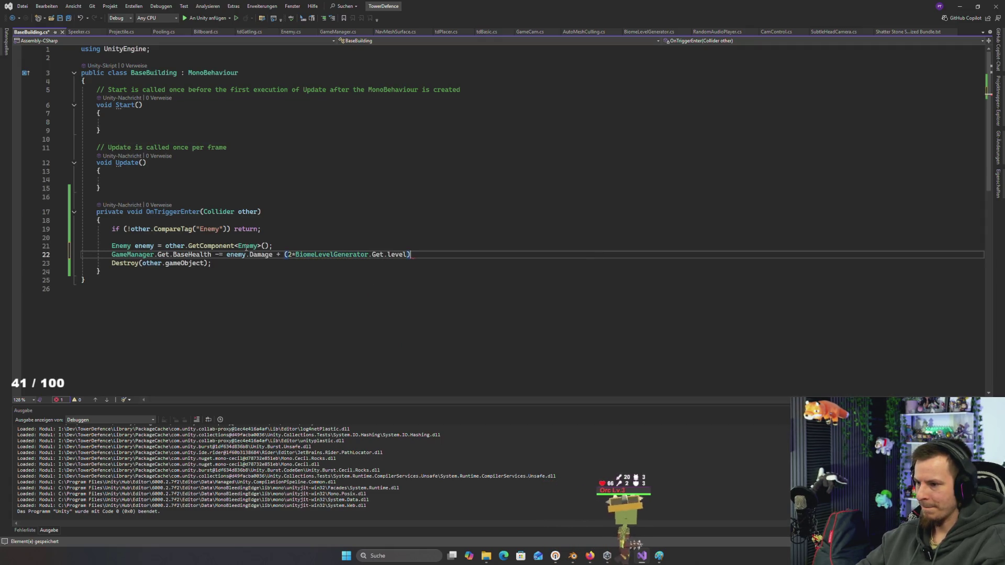
{"action": "key", "text": "ctrl+s"}
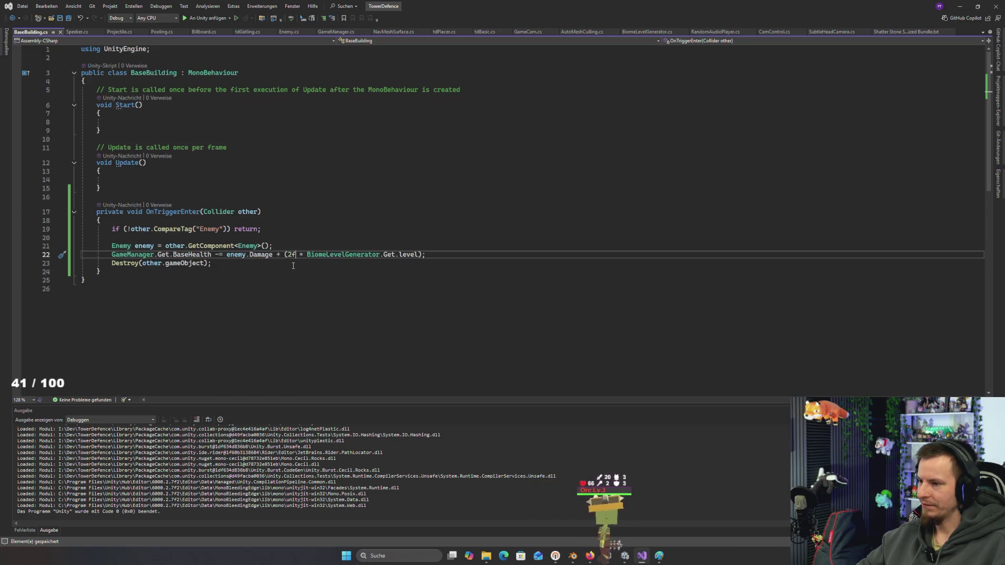
Delete the stray f suffix after the 2 and switch to the OpenVPN window
{"action": "key", "text": "BackSpace"}
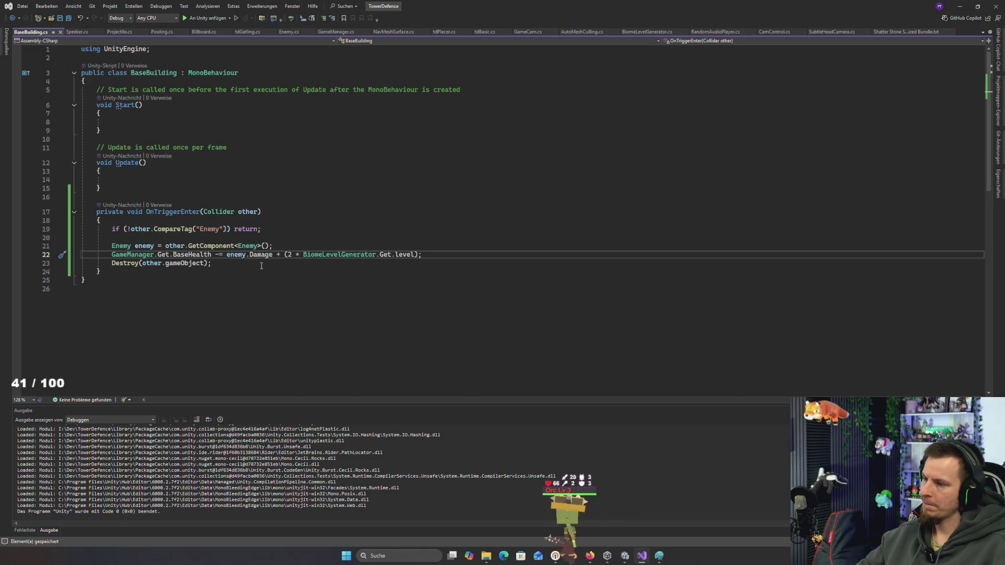
{"action": "key", "text": "alt+Tab"}
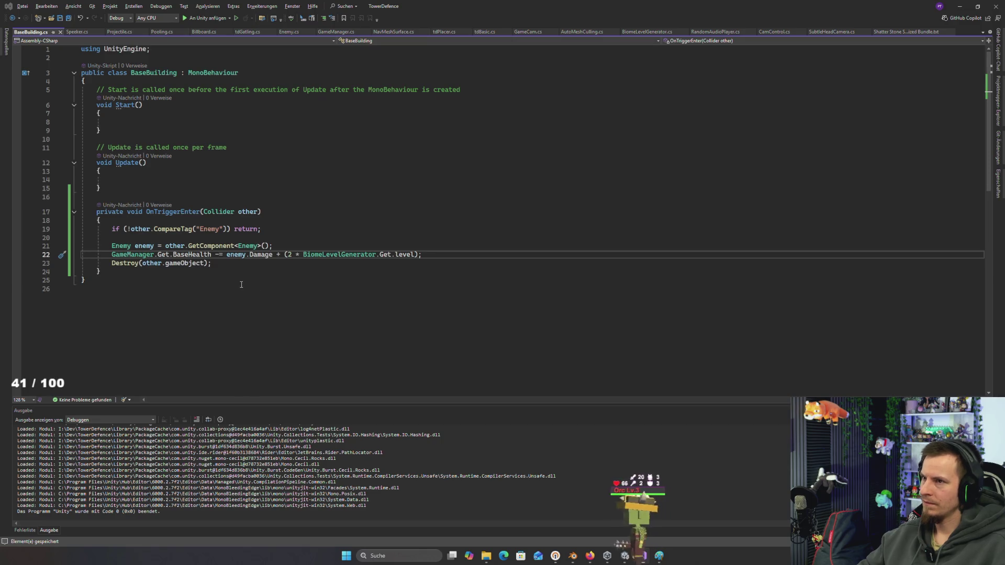
{"action": "key", "text": "alt+Tab"}
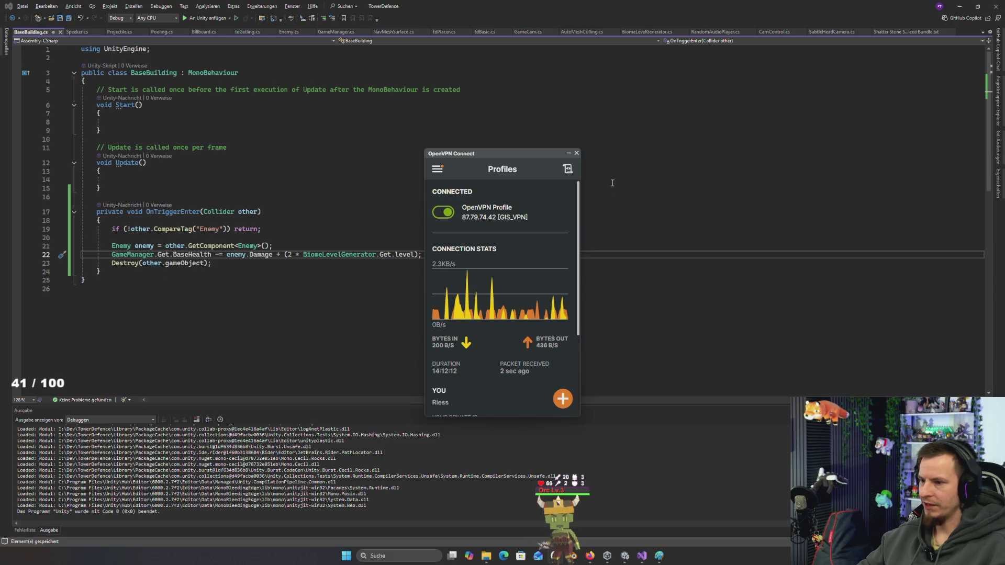
Switch from the OpenVPN Connect status window back to the Unity Editor
{"action": "key", "text": "alt+Tab"}
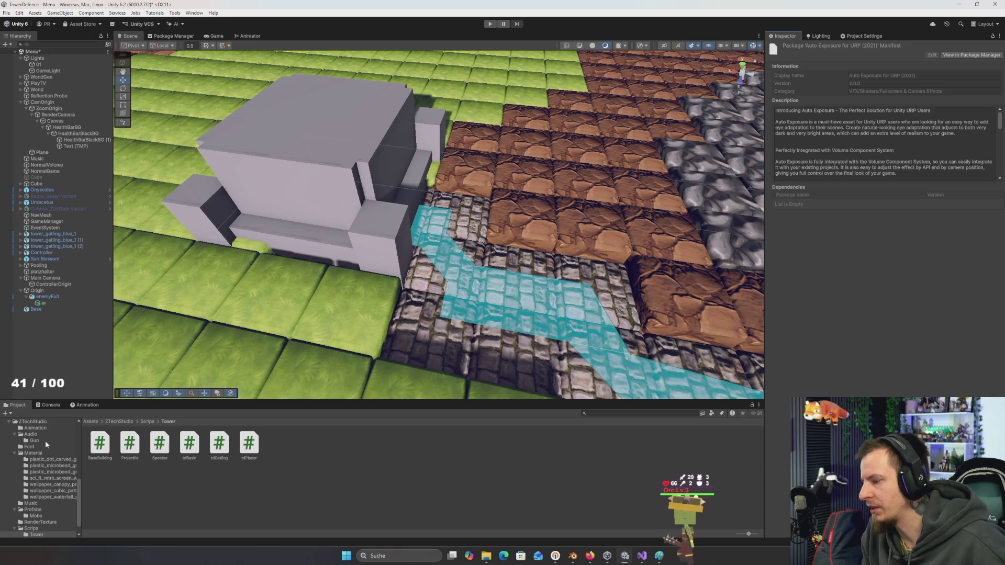
Select the Sun Blossom prefab in Prefabs/Mobs and check its Damage value
{"action": "scroll", "coordinate": [55, 487], "scroll_direction": "down", "scroll_amount": 1}
{"action": "left_click", "coordinate": [35, 501]}
{"action": "left_click", "coordinate": [99, 444]}
{"action": "left_click", "coordinate": [886, 251]}
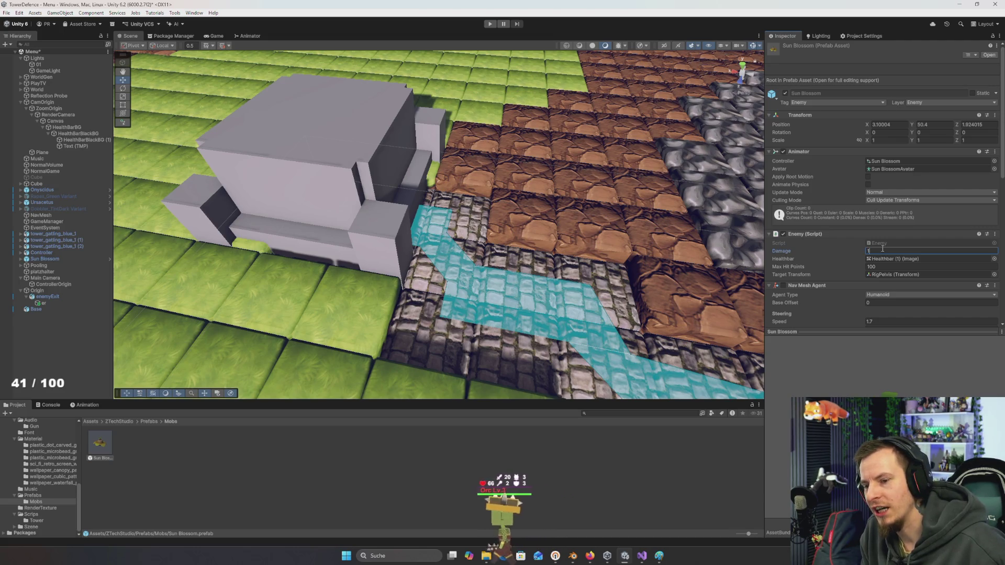
Select WorldGen and open the Biome Level Generator component's options menu
{"action": "left_click", "coordinate": [41, 77]}
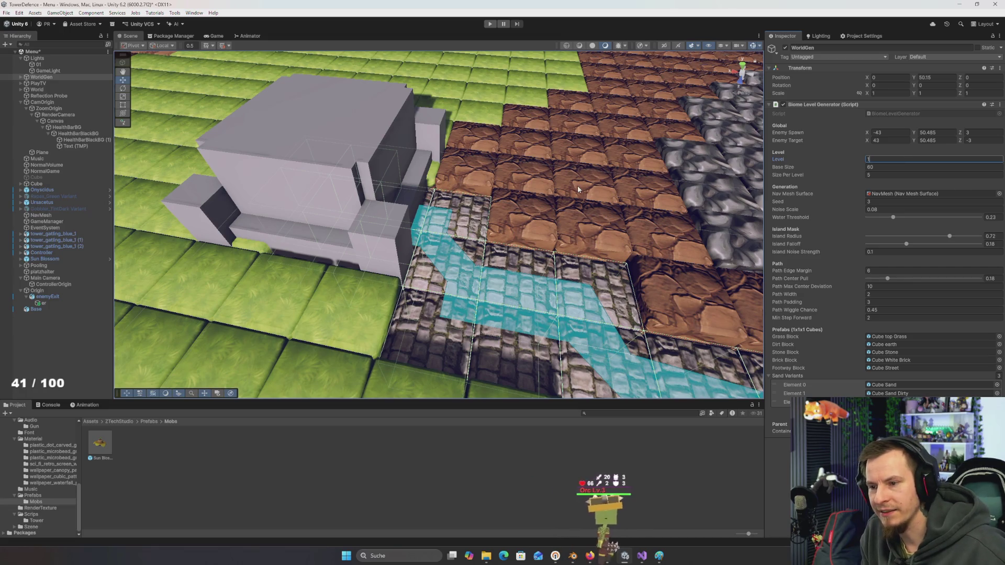
{"action": "scroll", "coordinate": [580, 190], "scroll_direction": "down", "scroll_amount": 15}
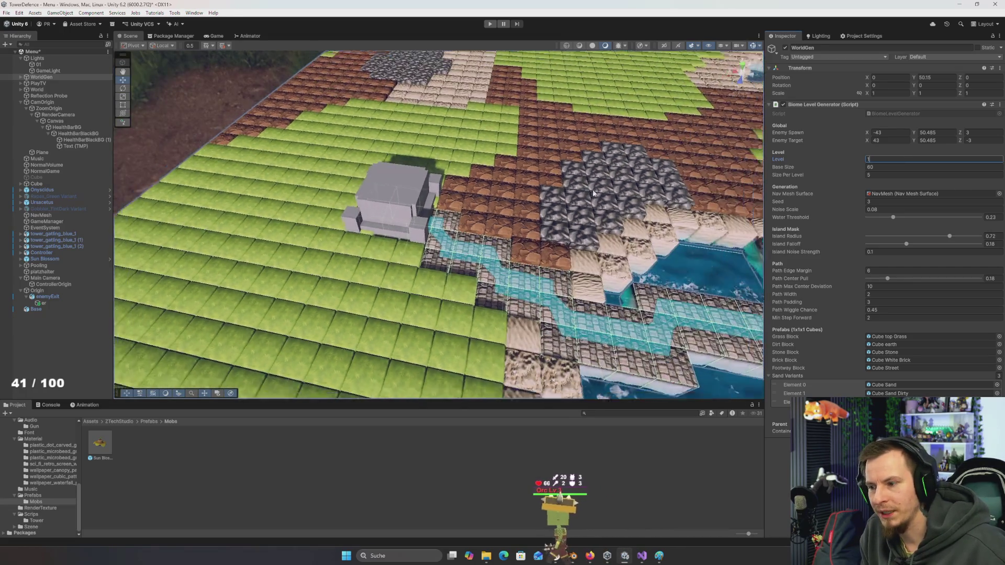
{"action": "scroll", "coordinate": [580, 189], "scroll_direction": "down", "scroll_amount": 3}
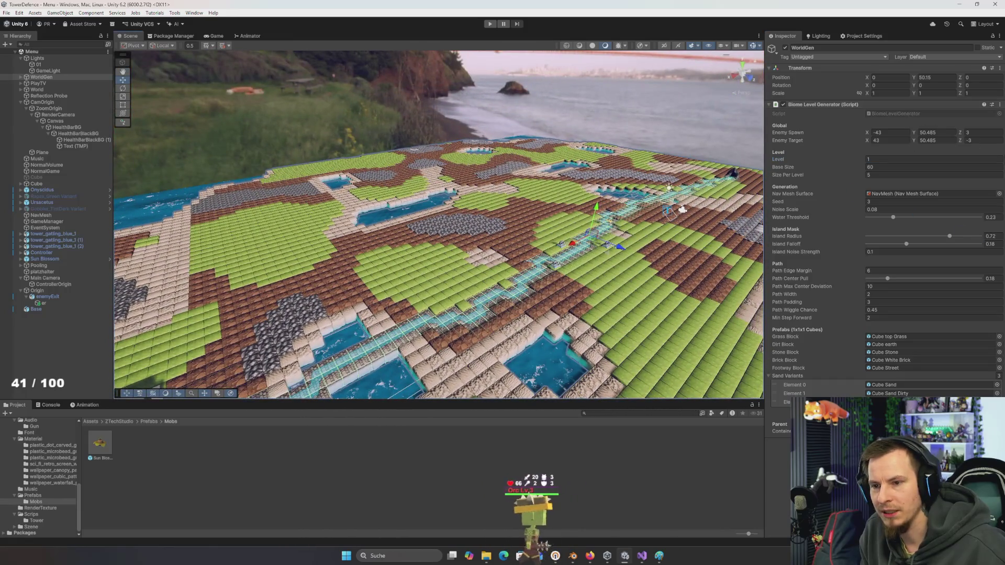
{"action": "left_click", "coordinate": [1002, 105]}
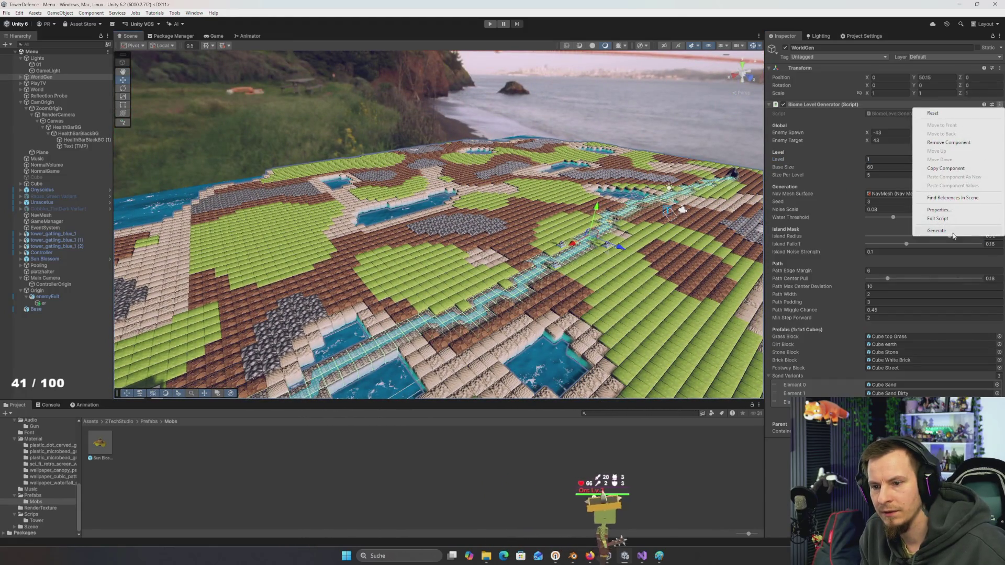
Regenerate the island map and drag enemyExit from the sea onto the island shore
{"action": "left_click", "coordinate": [937, 231]}
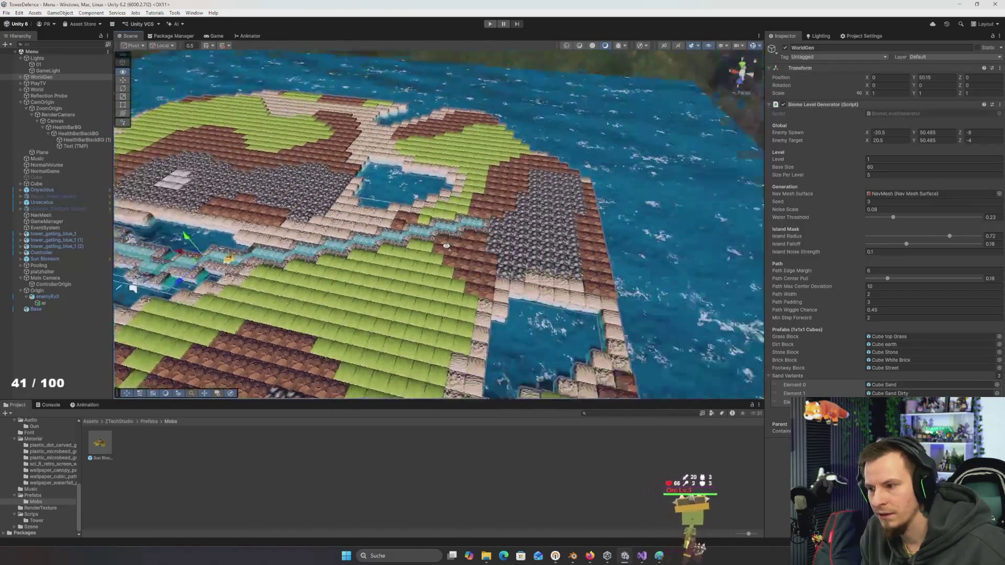
{"action": "left_click_drag", "start_coordinate": [446, 246], "coordinate": [617, 266]}
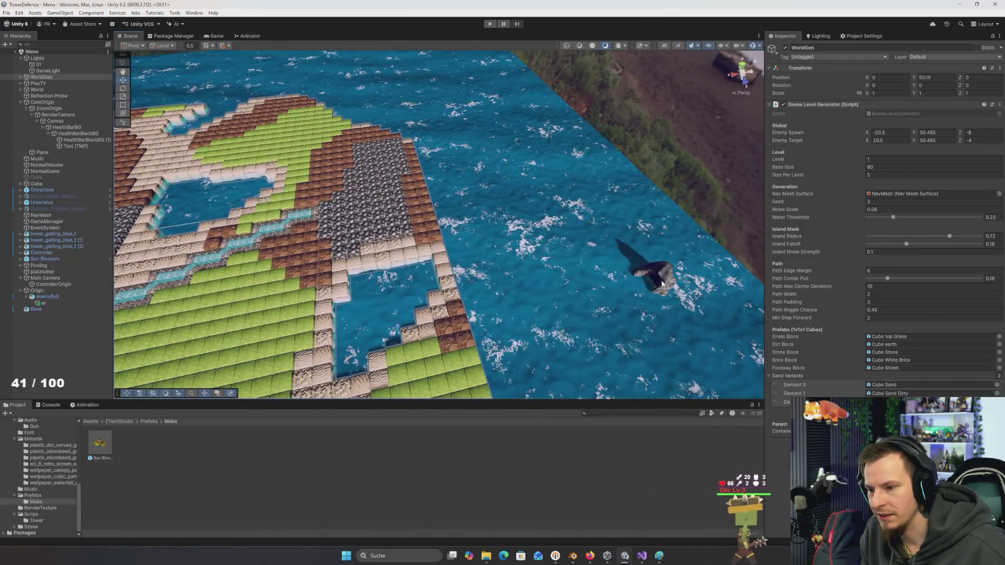
{"action": "left_click", "coordinate": [657, 277]}
{"action": "mouse_move", "coordinate": [679, 295]}
{"action": "left_mouse_down"}
{"action": "mouse_move", "coordinate": [324, 309]}
{"action": "mouse_move", "coordinate": [356, 293]}
{"action": "mouse_move", "coordinate": [331, 298]}
{"action": "left_mouse_up"}
{"action": "mouse_move", "coordinate": [310, 354]}
{"action": "left_mouse_down"}
{"action": "mouse_move", "coordinate": [302, 232]}
{"action": "mouse_move", "coordinate": [522, 214]}
{"action": "mouse_move", "coordinate": [376, 236]}
{"action": "mouse_move", "coordinate": [378, 262]}
{"action": "mouse_move", "coordinate": [364, 278]}
{"action": "mouse_move", "coordinate": [605, 280]}
{"action": "mouse_move", "coordinate": [646, 316]}
{"action": "left_mouse_up"}
{"action": "key", "text": "f"}
Move the Base cube along Z to position -4
{"action": "left_click", "coordinate": [360, 284]}
{"action": "key", "text": "f"}
{"action": "left_click_drag", "start_coordinate": [524, 304], "coordinate": [484, 295]}
{"action": "mouse_move", "coordinate": [561, 218]}
{"action": "left_mouse_down"}
{"action": "mouse_move", "coordinate": [696, 225]}
{"action": "mouse_move", "coordinate": [636, 240]}
{"action": "mouse_move", "coordinate": [600, 213]}
{"action": "left_mouse_up"}
{"action": "mouse_move", "coordinate": [622, 171]}
{"action": "left_mouse_down"}
{"action": "mouse_move", "coordinate": [513, 189]}
{"action": "mouse_move", "coordinate": [529, 199]}
{"action": "mouse_move", "coordinate": [635, 167]}
{"action": "mouse_move", "coordinate": [599, 148]}
{"action": "mouse_move", "coordinate": [670, 144]}
{"action": "mouse_move", "coordinate": [508, 175]}
{"action": "mouse_move", "coordinate": [521, 154]}
{"action": "mouse_move", "coordinate": [560, 160]}
{"action": "mouse_move", "coordinate": [530, 138]}
{"action": "mouse_move", "coordinate": [584, 142]}
{"action": "mouse_move", "coordinate": [466, 167]}
{"action": "mouse_move", "coordinate": [446, 192]}
{"action": "mouse_move", "coordinate": [576, 212]}
{"action": "left_mouse_up"}
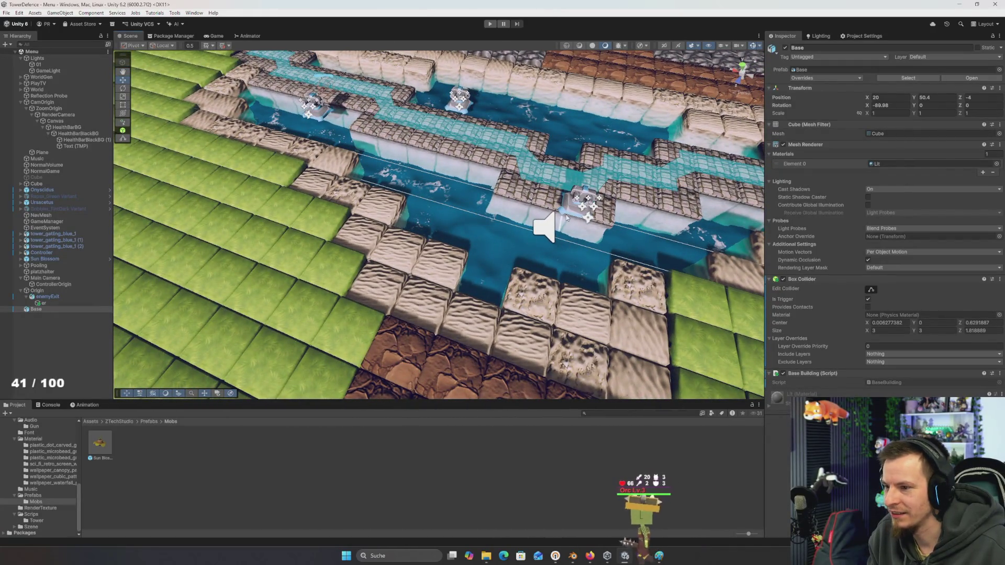
{"action": "left_click", "coordinate": [567, 217]}
{"action": "key", "text": "f"}
{"action": "left_click_drag", "start_coordinate": [440, 224], "coordinate": [301, 307]}
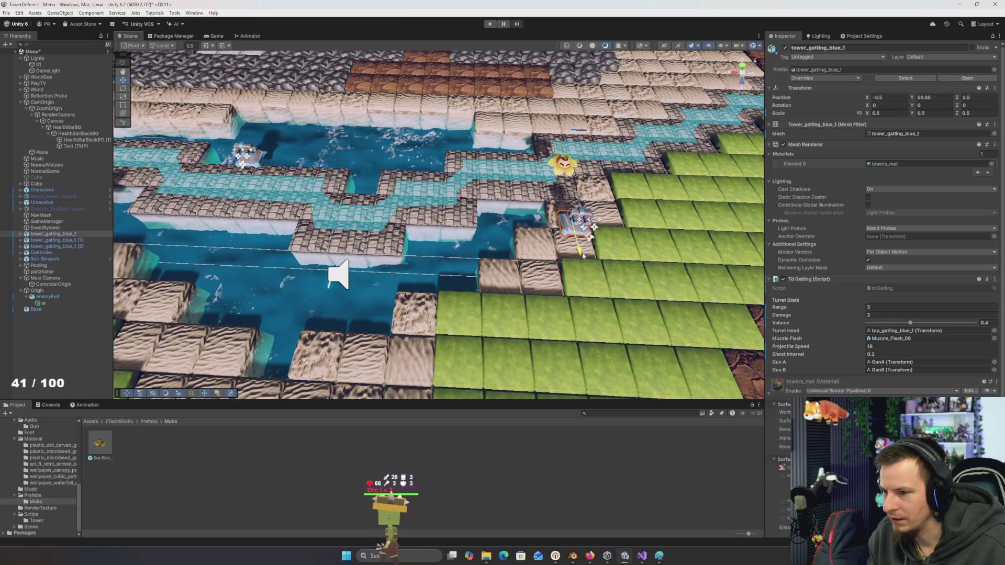
{"action": "left_click_drag", "start_coordinate": [500, 226], "coordinate": [361, 207]}
{"action": "left_click", "coordinate": [355, 217]}
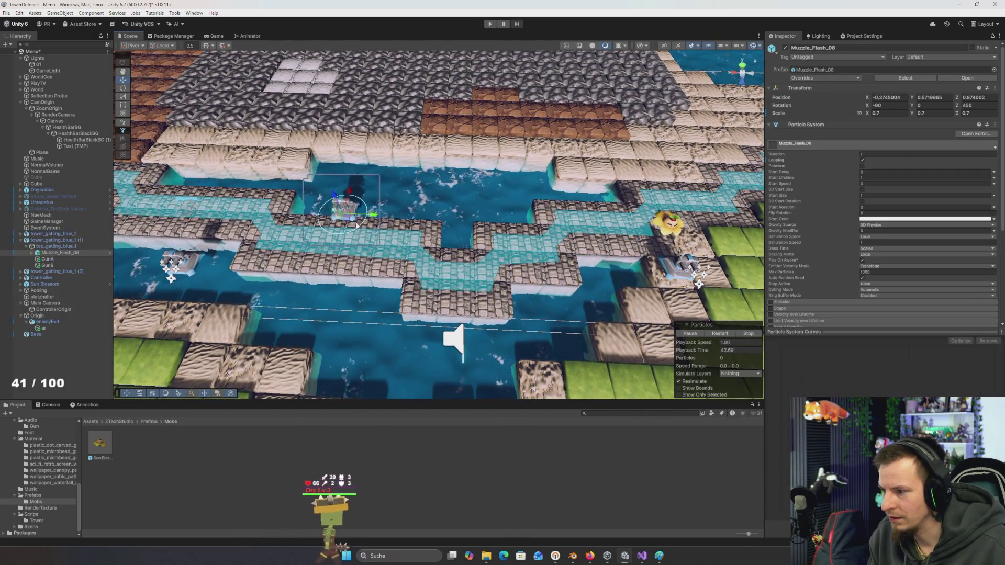
{"action": "left_click", "coordinate": [58, 240]}
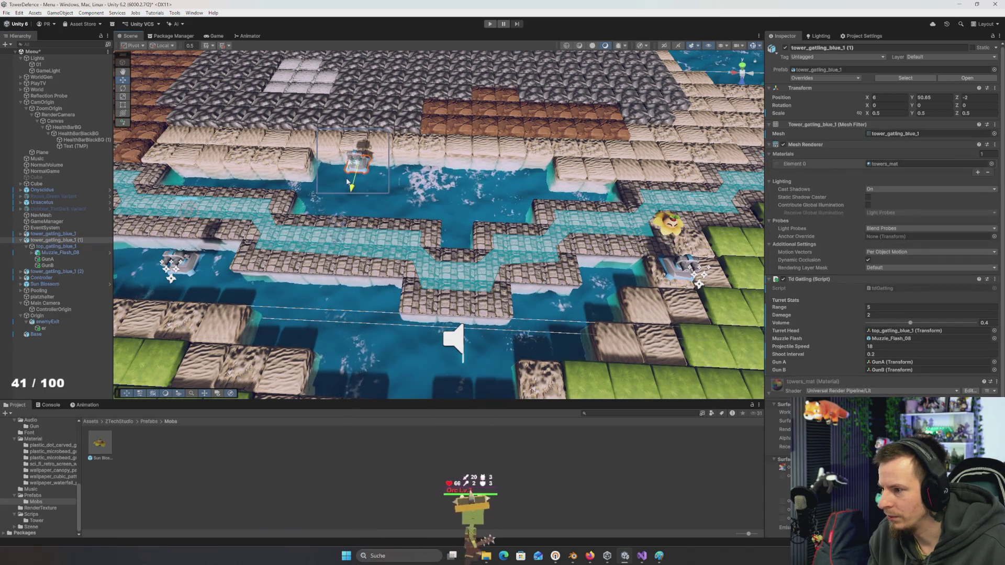
{"action": "left_click_drag", "start_coordinate": [312, 159], "coordinate": [454, 112]}
{"action": "mouse_move", "coordinate": [398, 254]}
{"action": "left_mouse_down"}
{"action": "mouse_move", "coordinate": [409, 251]}
{"action": "mouse_move", "coordinate": [112, 276]}
{"action": "left_mouse_up"}
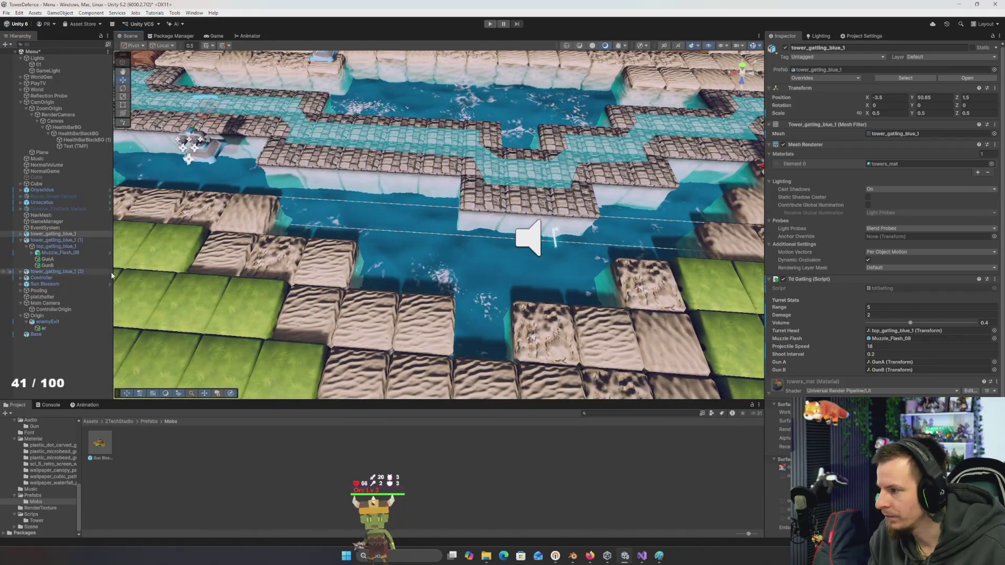
{"action": "left_click", "coordinate": [20, 240]}
{"action": "left_click", "coordinate": [55, 246]}
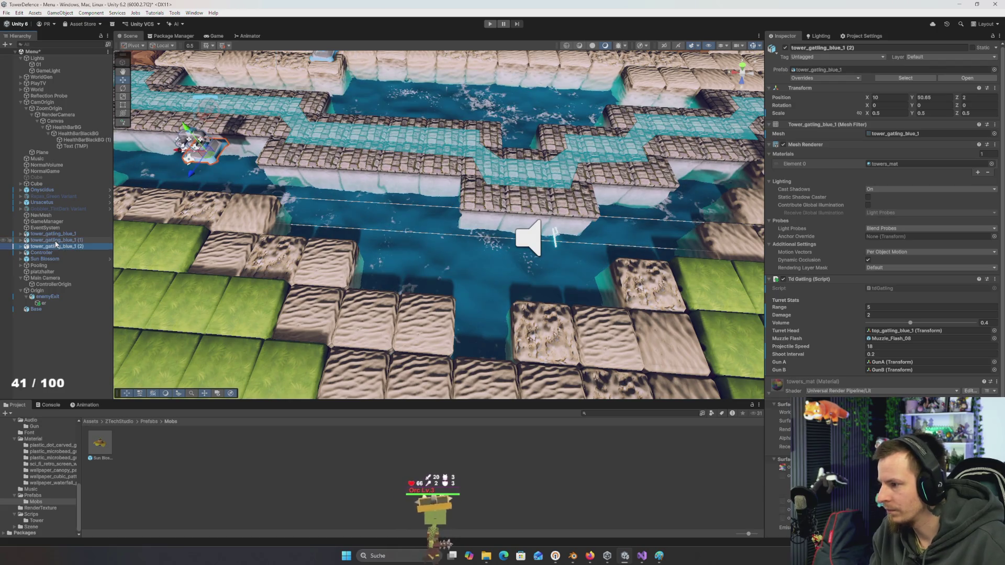
{"action": "key", "text": "f"}
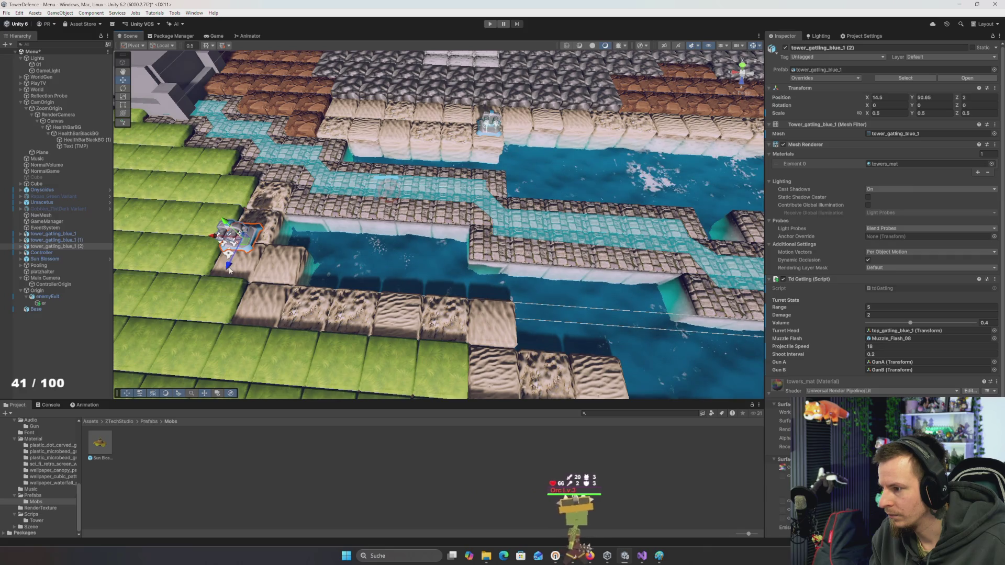
{"action": "key", "text": "w"}
{"action": "mouse_move", "coordinate": [274, 217]}
{"action": "left_mouse_down"}
{"action": "mouse_move", "coordinate": [222, 105]}
{"action": "mouse_move", "coordinate": [224, 129]}
{"action": "left_mouse_up"}
{"action": "left_click", "coordinate": [428, 207]}
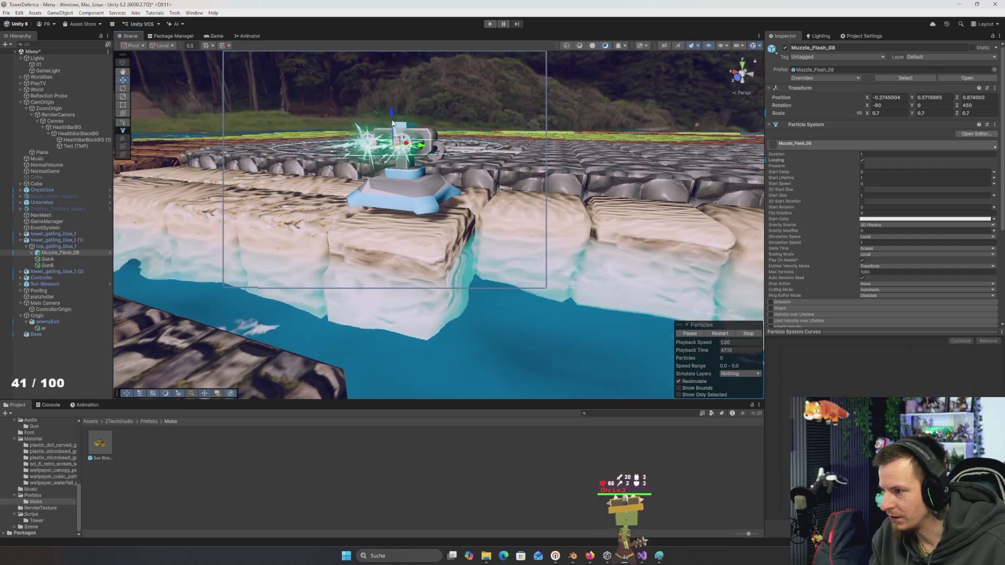
{"action": "left_click", "coordinate": [47, 239]}
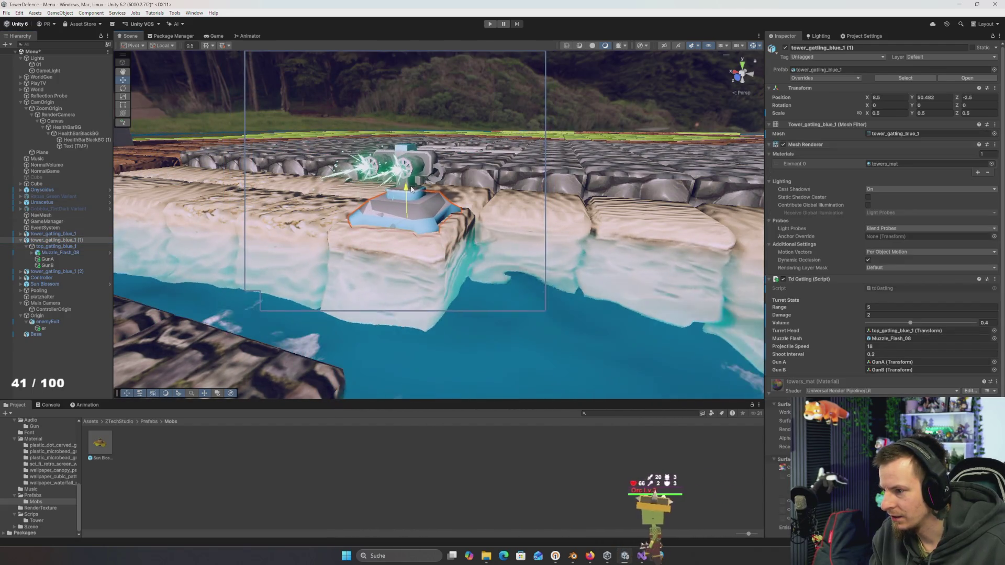
{"action": "mouse_move", "coordinate": [411, 187]}
{"action": "left_mouse_down"}
{"action": "mouse_move", "coordinate": [569, 212]}
{"action": "mouse_move", "coordinate": [502, 237]}
{"action": "left_mouse_up"}
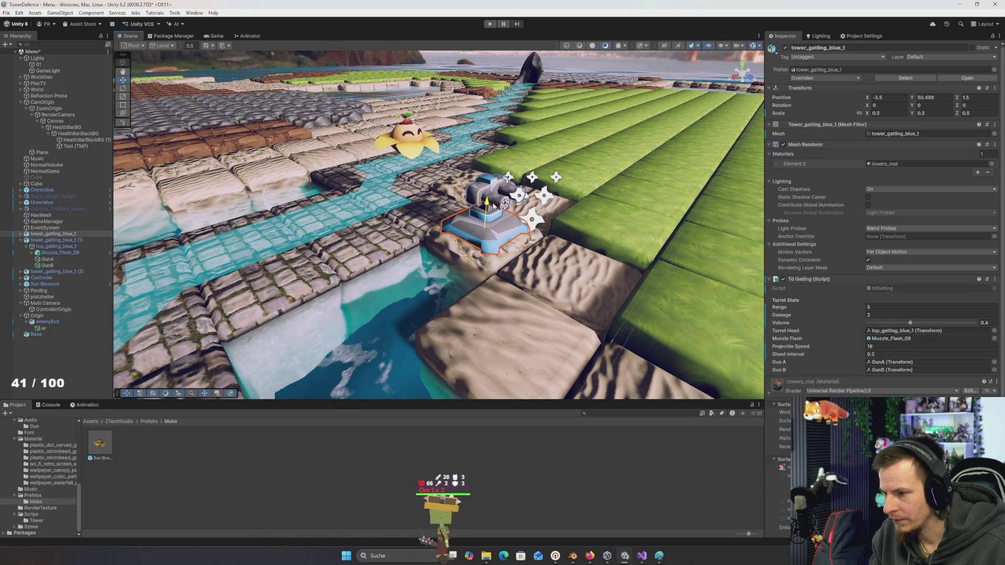
{"action": "scroll", "coordinate": [493, 205], "scroll_direction": "down", "scroll_amount": 10}
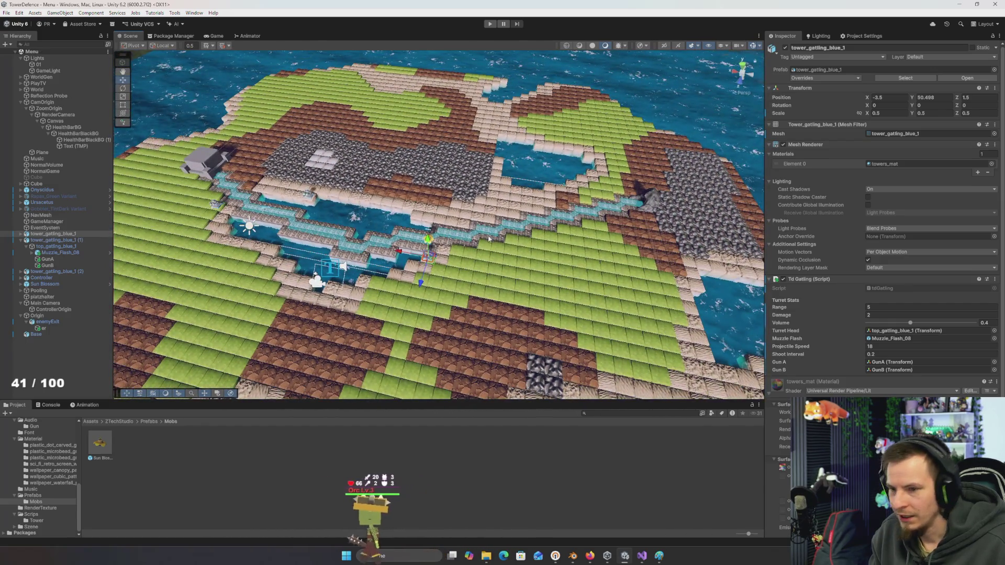
{"action": "scroll", "coordinate": [489, 239], "scroll_direction": "up", "scroll_amount": 3}
{"action": "scroll", "coordinate": [566, 243], "scroll_direction": "up", "scroll_amount": 3}
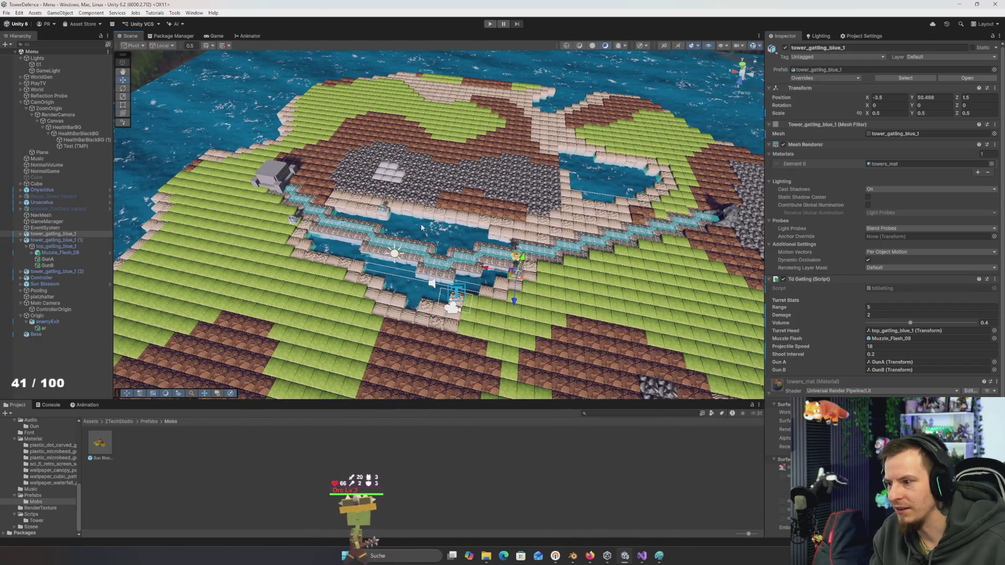
{"action": "left_click_drag", "start_coordinate": [421, 228], "coordinate": [515, 221]}
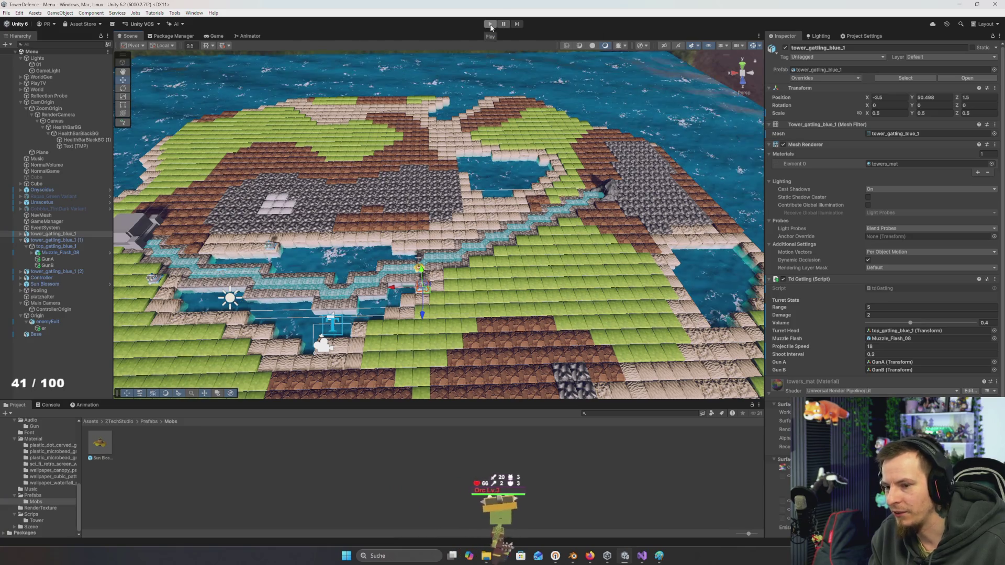
Briefly play-test the map, stop it, and select the Sun Blossom prefab
{"action": "left_click_drag", "start_coordinate": [503, 189], "coordinate": [525, 186]}
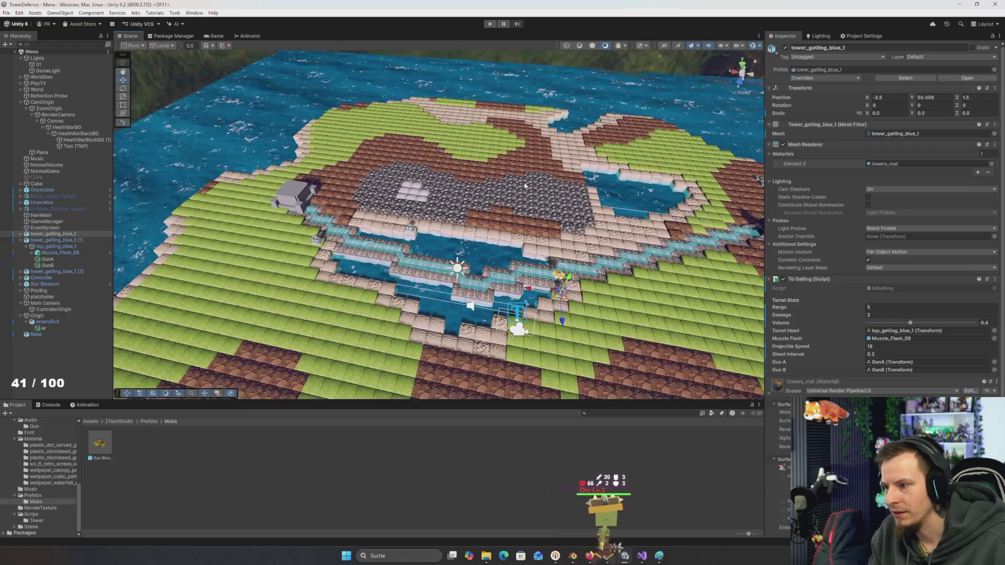
{"action": "left_click", "coordinate": [490, 24]}
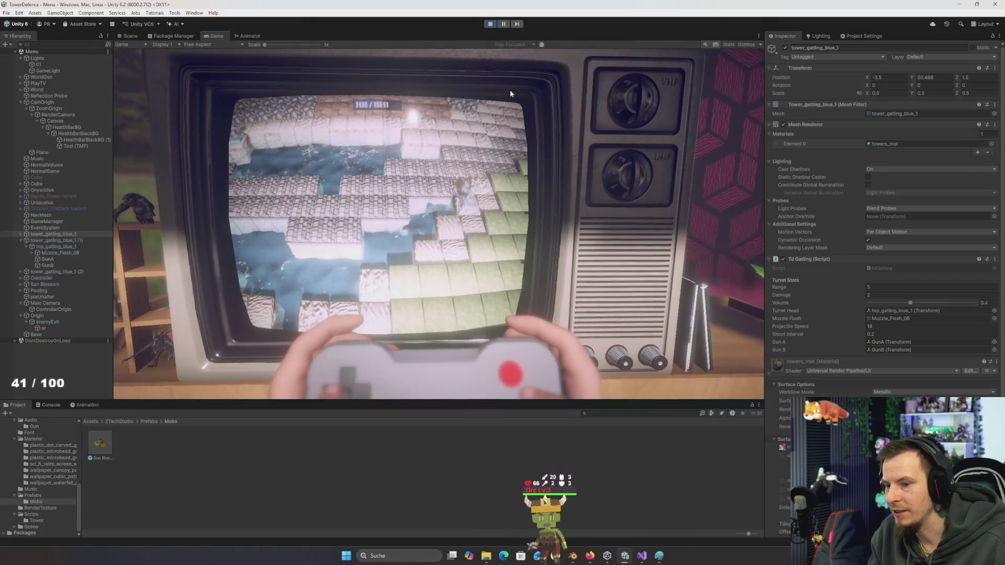
{"action": "left_click", "coordinate": [492, 24]}
{"action": "left_click", "coordinate": [94, 460]}
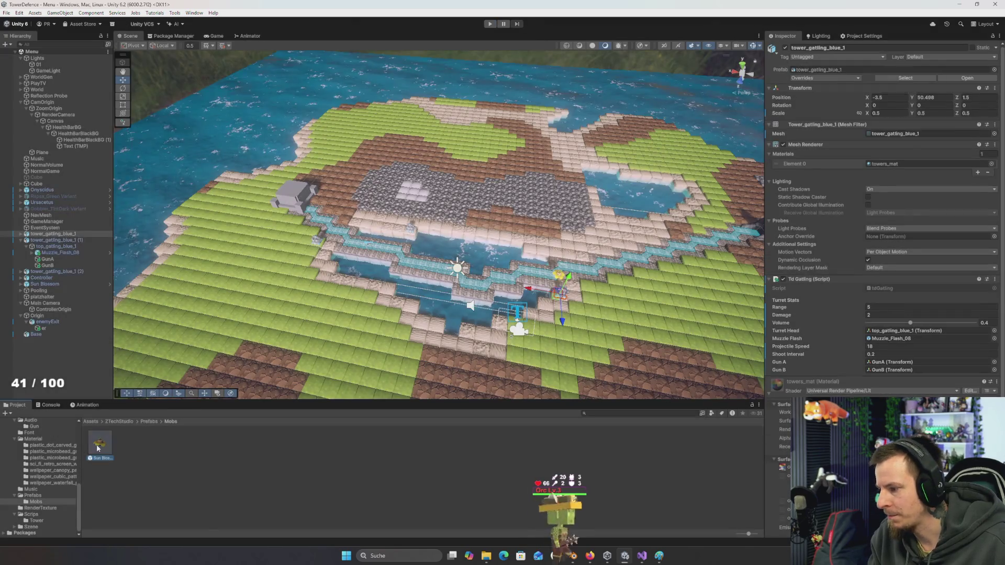
Run the game again, check Base and GameManager health values, then stop and select Max Base Health
{"action": "key", "text": "ctrl+p"}
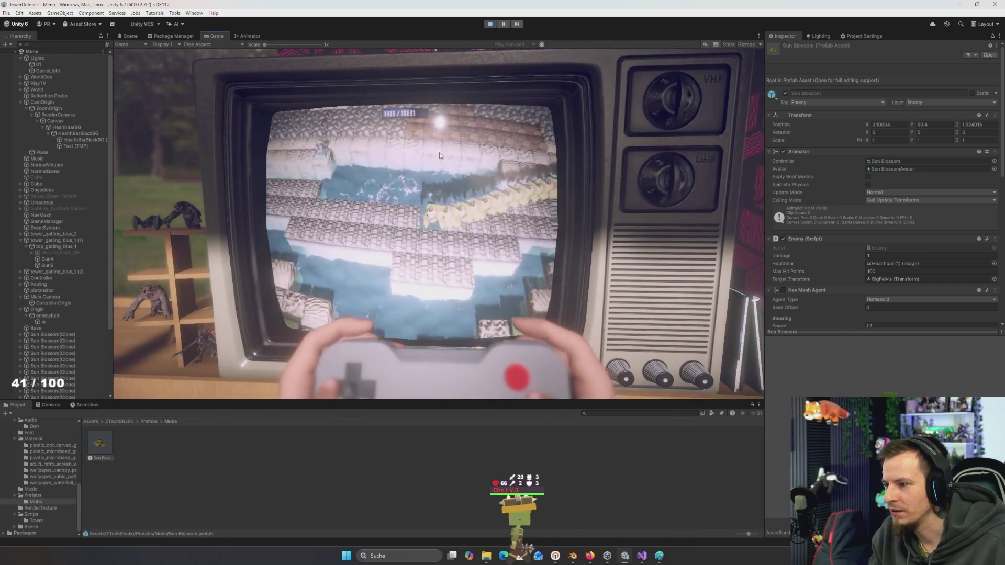
{"action": "scroll", "coordinate": [65, 293], "scroll_direction": "down", "scroll_amount": 5}
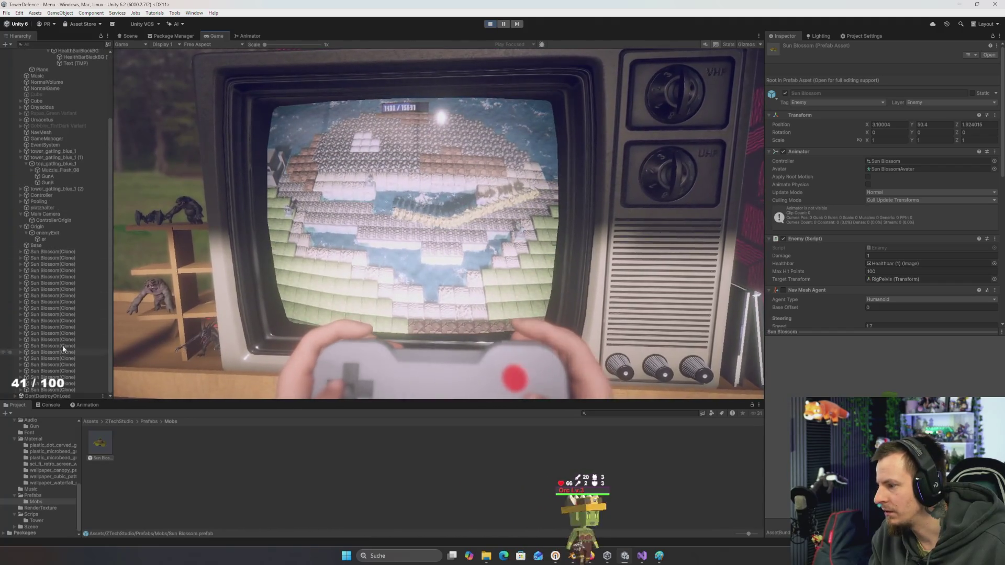
{"action": "left_click", "coordinate": [37, 246]}
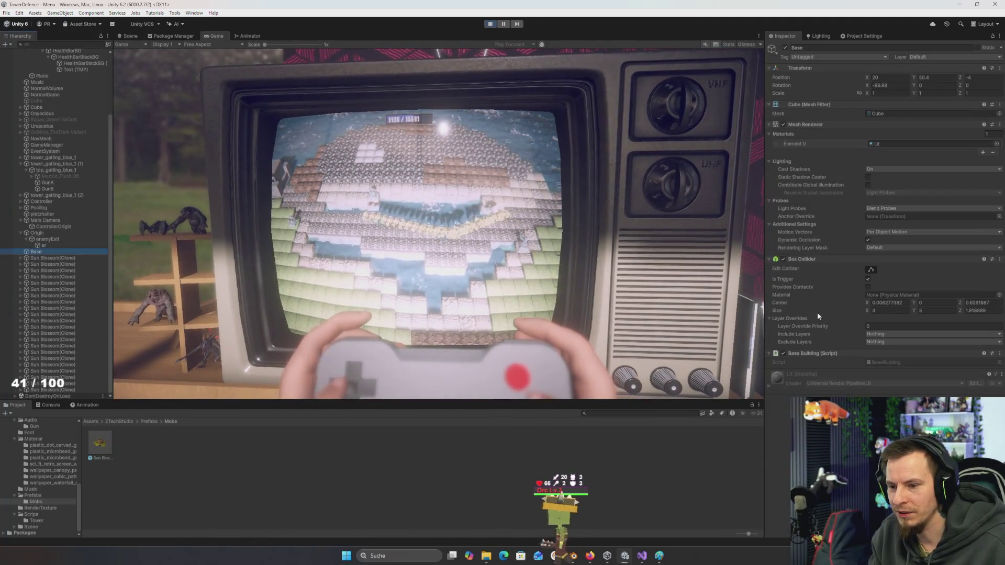
{"action": "left_click", "coordinate": [49, 145]}
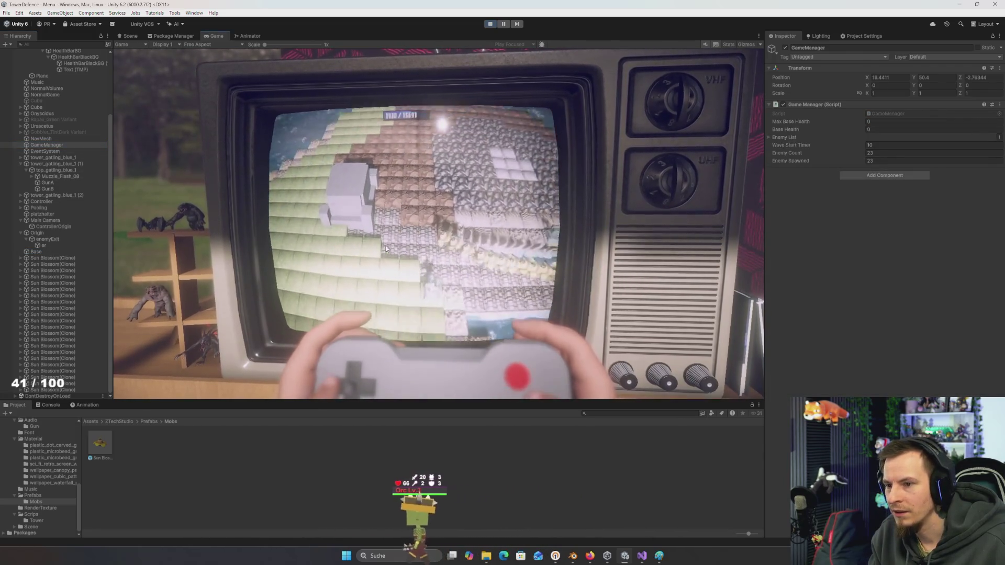
{"action": "left_click", "coordinate": [490, 24]}
{"action": "left_click", "coordinate": [883, 122]}
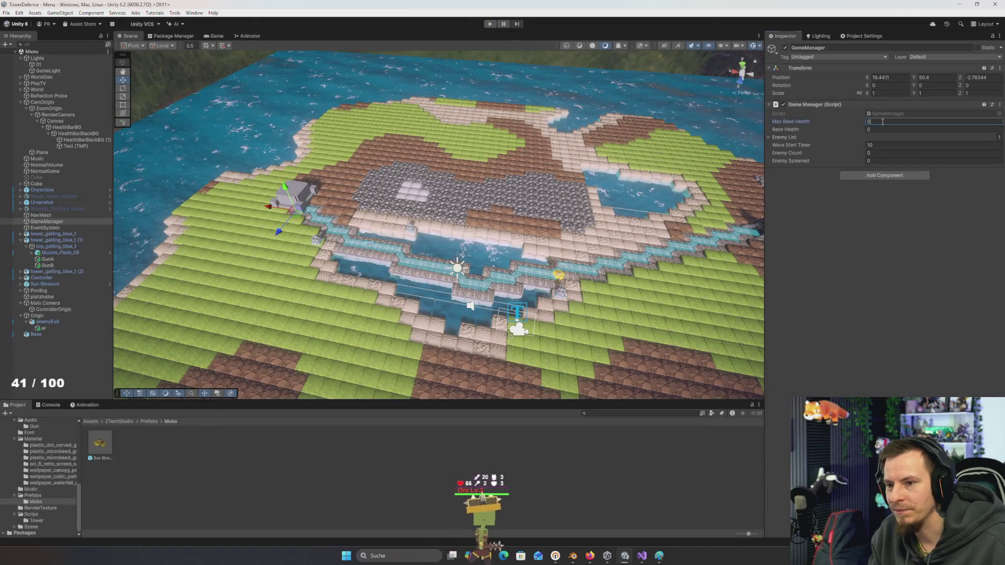
Enter 100 as GameManager's Max Base Health and start Play mode
{"action": "type", "text": "100"}
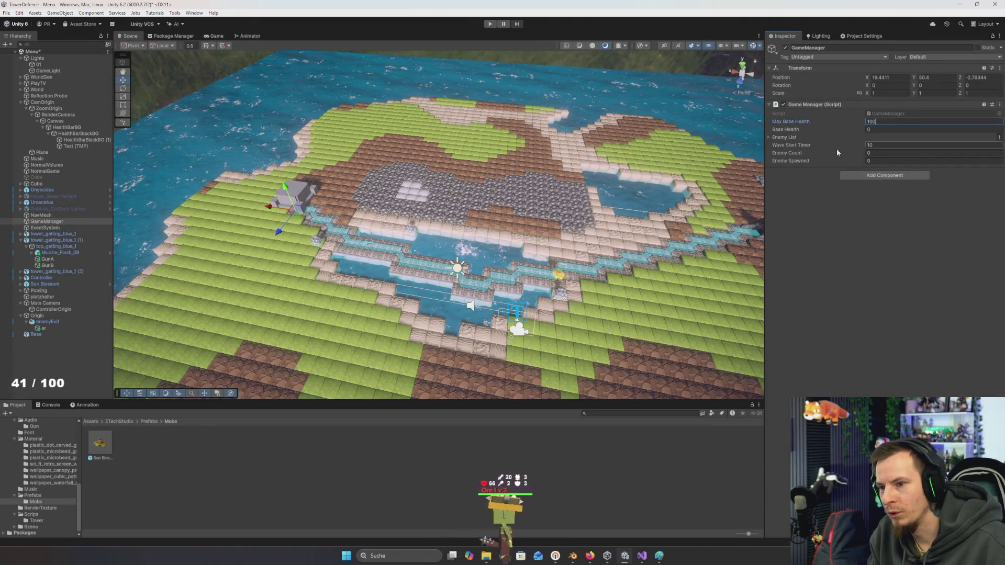
{"action": "left_click", "coordinate": [492, 25]}
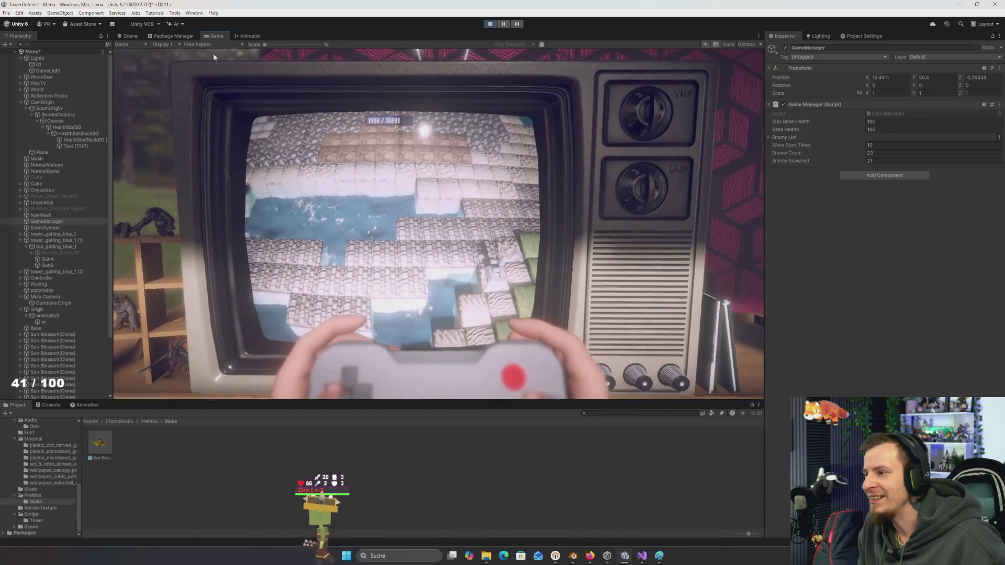
Pause the game and orbit and zoom the Scene view along the enemy path to its entrance
{"action": "left_click", "coordinate": [504, 24]}
{"action": "key", "text": "ctrl+1"}
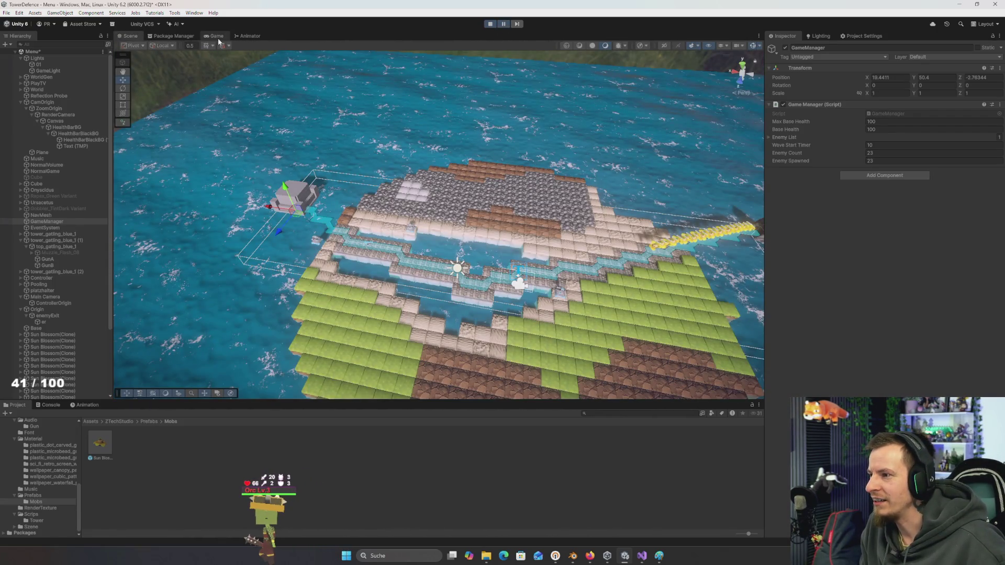
{"action": "left_click_drag", "start_coordinate": [410, 172], "coordinate": [432, 194]}
{"action": "scroll", "coordinate": [433, 194], "scroll_direction": "up", "scroll_amount": 3}
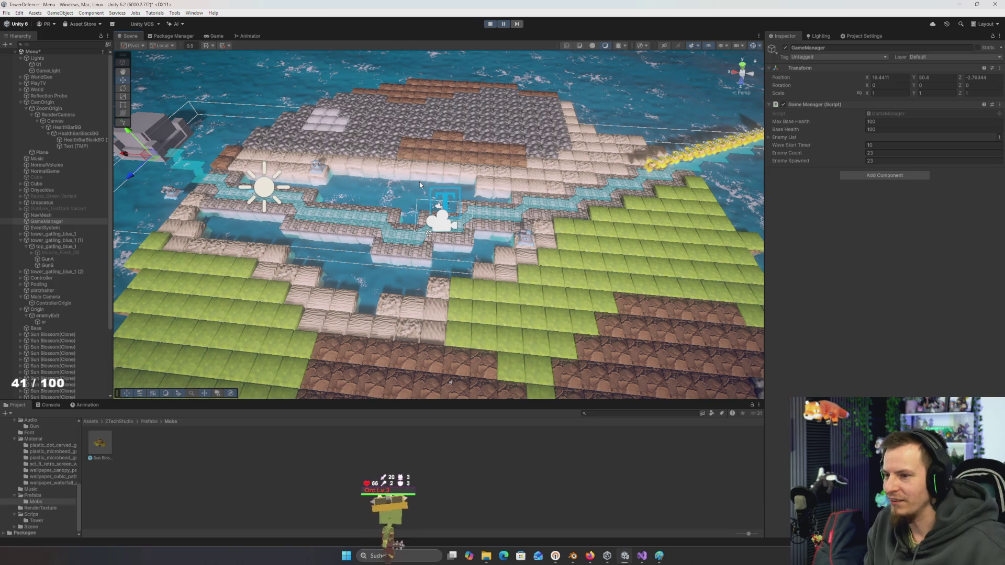
{"action": "mouse_move", "coordinate": [420, 185]}
{"action": "left_mouse_down"}
{"action": "mouse_move", "coordinate": [381, 207]}
{"action": "mouse_move", "coordinate": [413, 203]}
{"action": "mouse_move", "coordinate": [314, 141]}
{"action": "left_mouse_up"}
{"action": "left_click", "coordinate": [216, 35]}
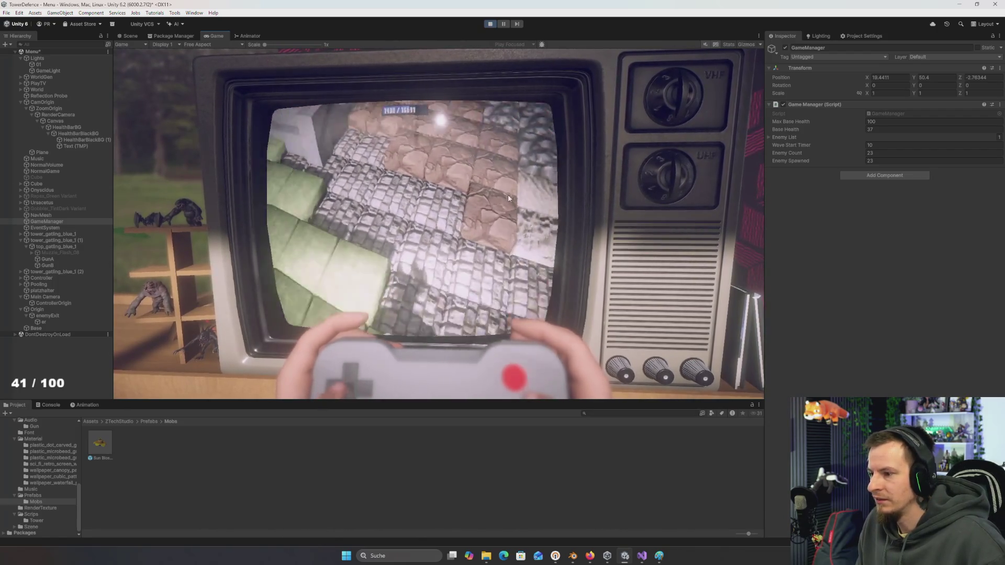
Exit Play mode to end the play-test
{"action": "left_click", "coordinate": [491, 25]}
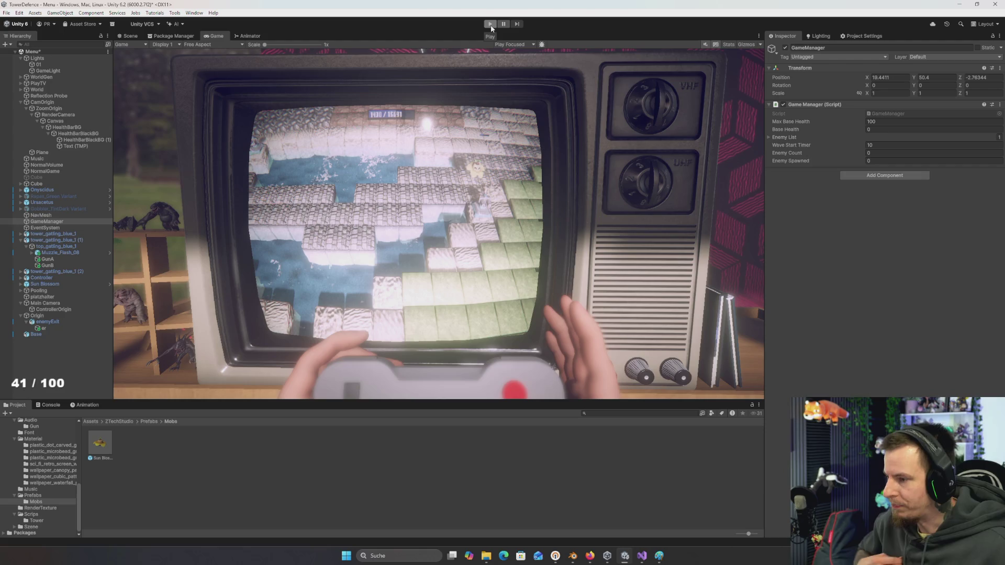
Select all three tower_gatling_blue_1 towers and set their Damage to 3
{"action": "key", "text": "alt+Tab"}
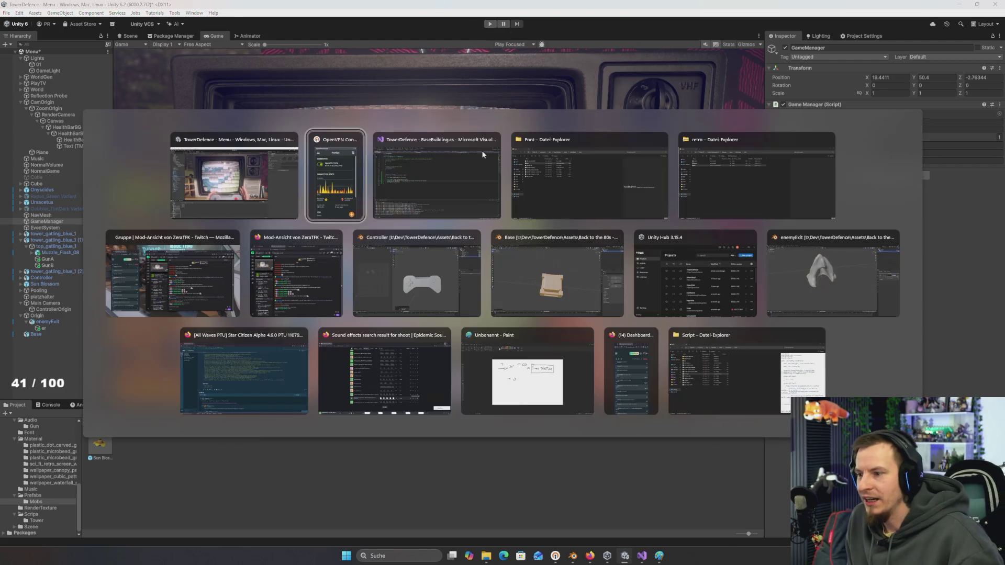
{"action": "key", "text": "alt+Tab"}
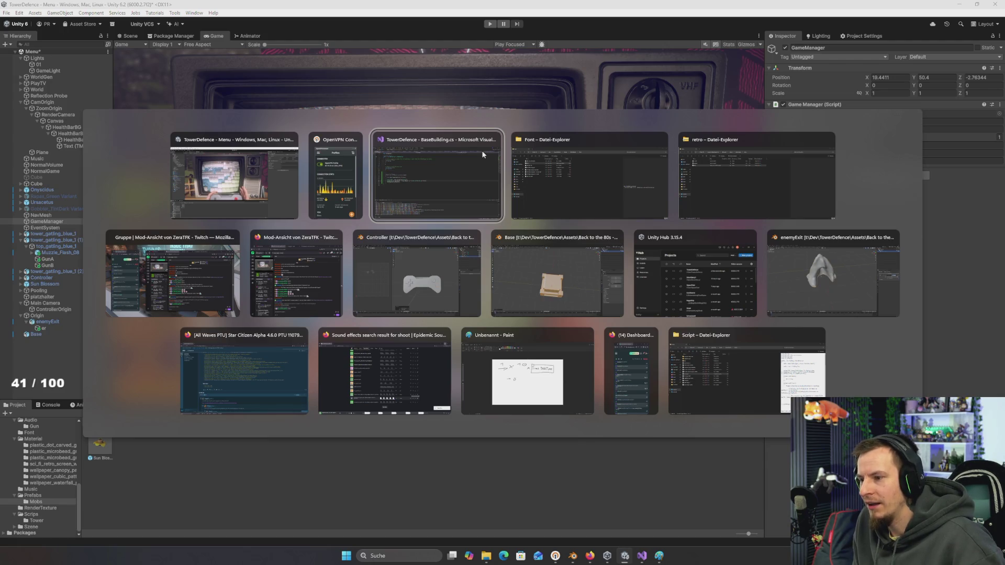
{"action": "key", "text": "Escape"}
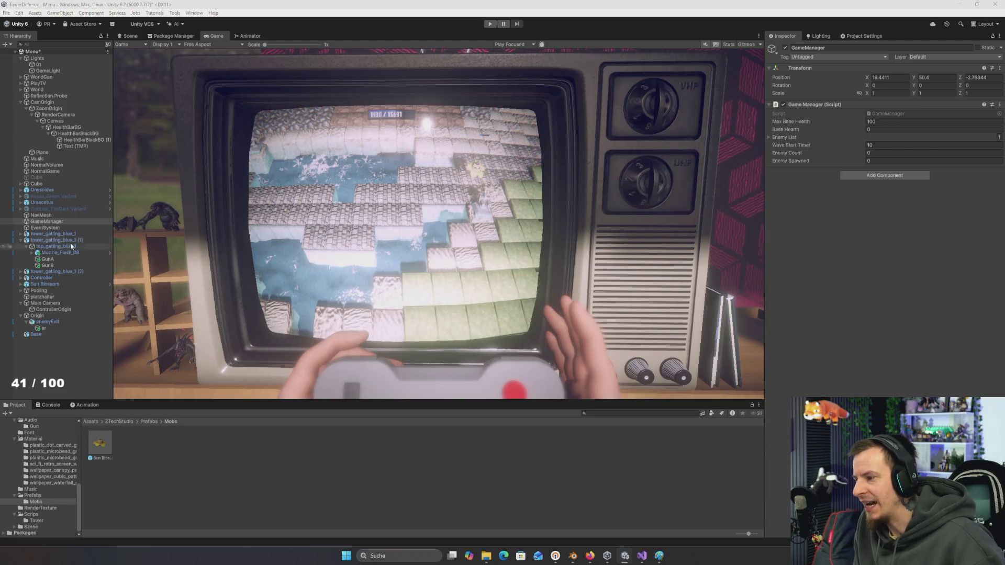
{"action": "left_click", "coordinate": [60, 241]}
{"action": "key", "text": "Left"}
{"action": "left_click", "coordinate": [53, 234], "text": "ctrl"}
{"action": "left_click", "coordinate": [78, 247], "text": "shift"}
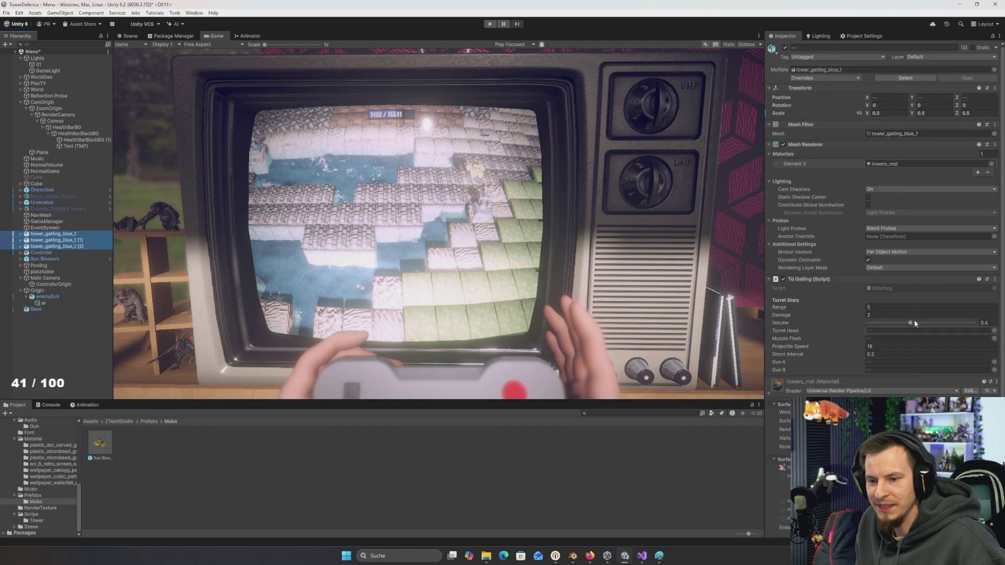
{"action": "left_click", "coordinate": [896, 315]}
{"action": "type", "text": "3"}
{"action": "key", "text": "Return"}
{"action": "left_click", "coordinate": [614, 450]}
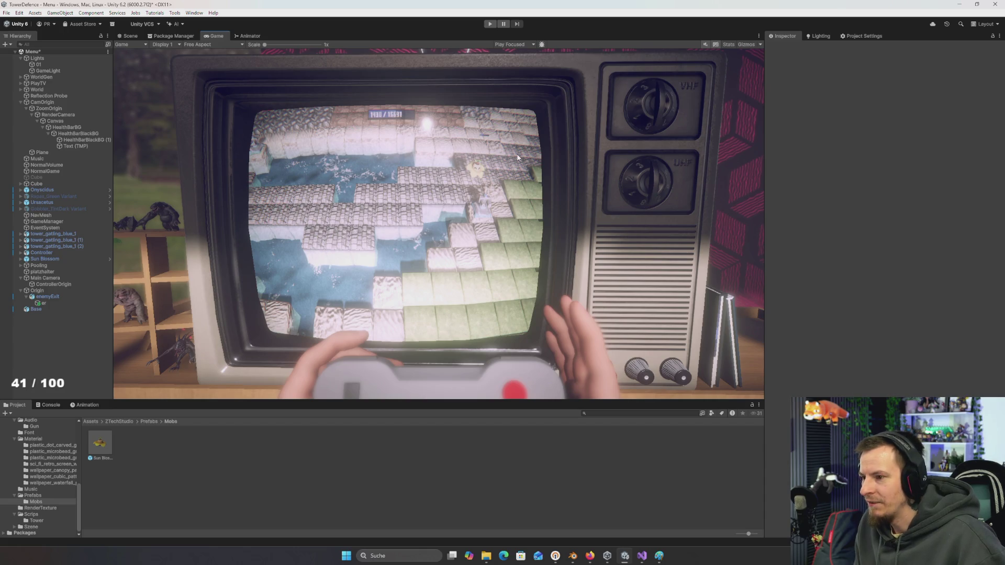
Set the Sun Blossom enemy prefab's Max Hit Points to 80
{"action": "left_click", "coordinate": [100, 445]}
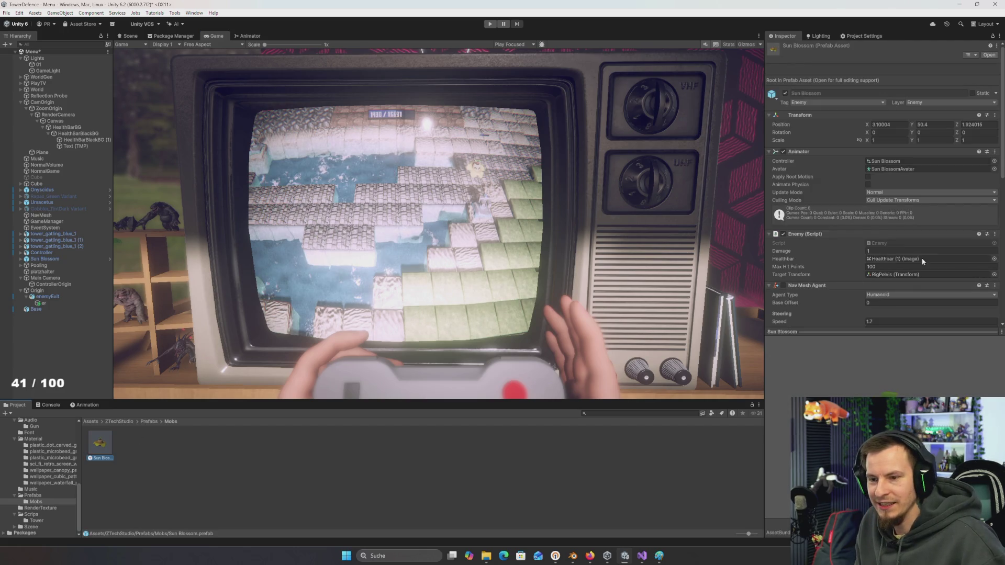
{"action": "left_click", "coordinate": [896, 266]}
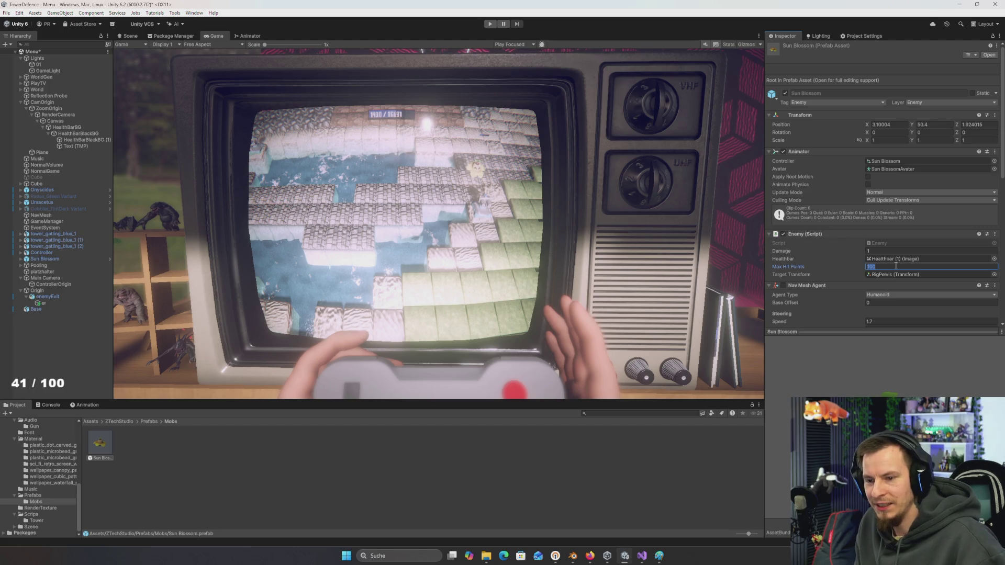
{"action": "type", "text": "80"}
{"action": "key", "text": "Return"}
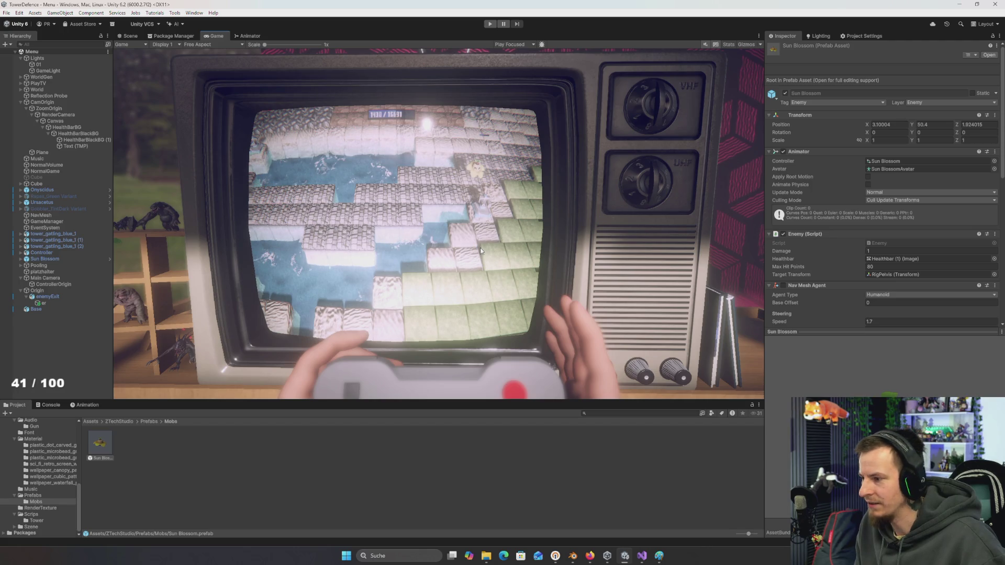
{"action": "double_click", "coordinate": [883, 241]}
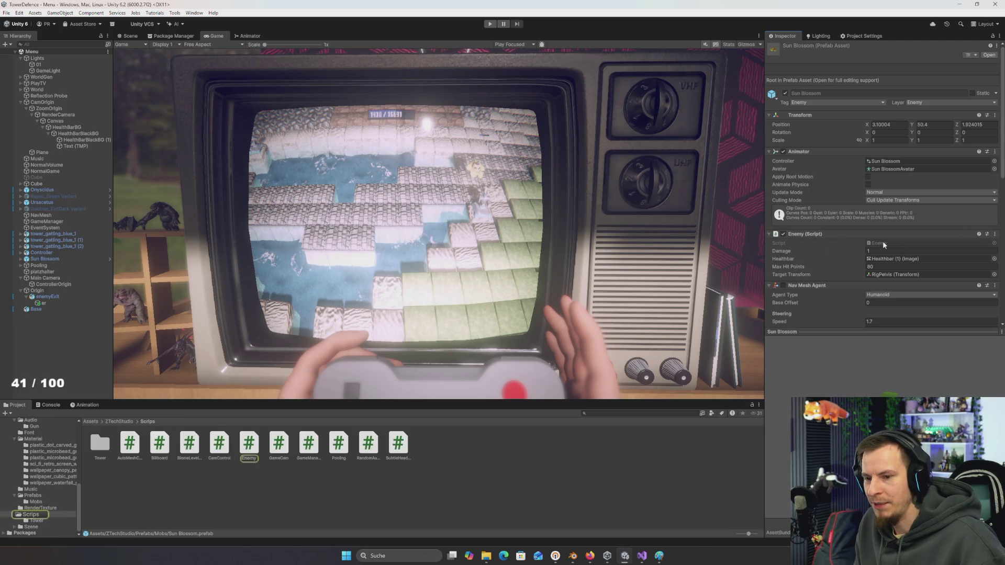
In Enemy.cs Start(), add a line 'MaxHitPoints += BiomeLevelGenerator.Get.level' above HitPoints
{"action": "scroll", "coordinate": [250, 207], "scroll_direction": "down", "scroll_amount": 4}
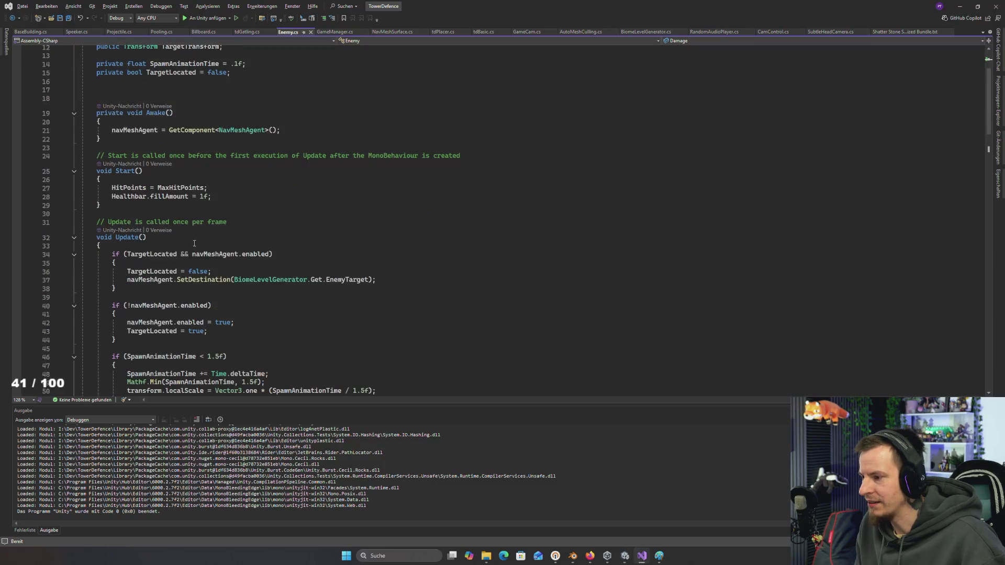
{"action": "left_click", "coordinate": [130, 188]}
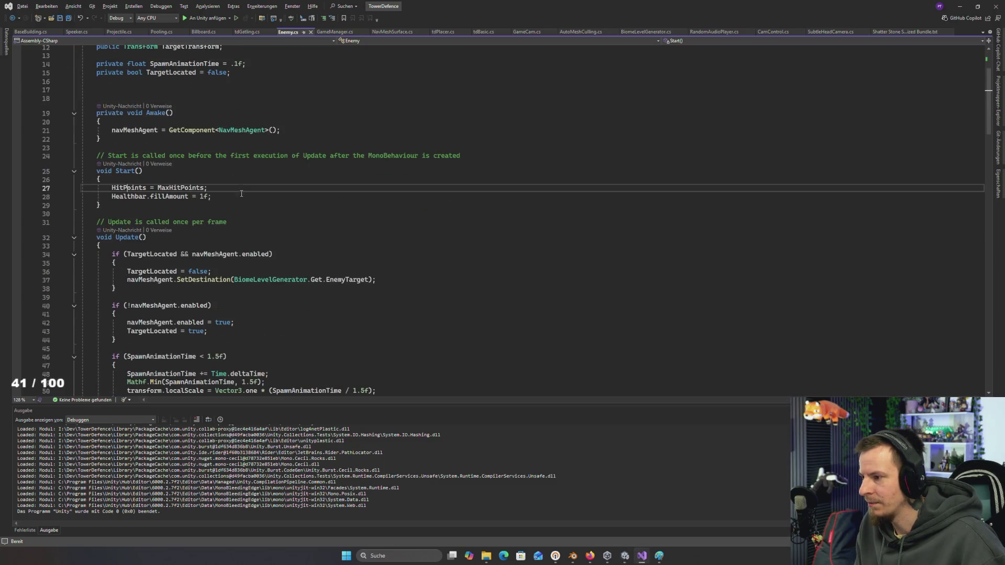
{"action": "double_click", "coordinate": [179, 187]}
{"action": "key", "text": "ctrl+c"}
{"action": "left_click", "coordinate": [153, 183]}
{"action": "key", "text": "Return"}
{"action": "key", "text": "ctrl+v"}
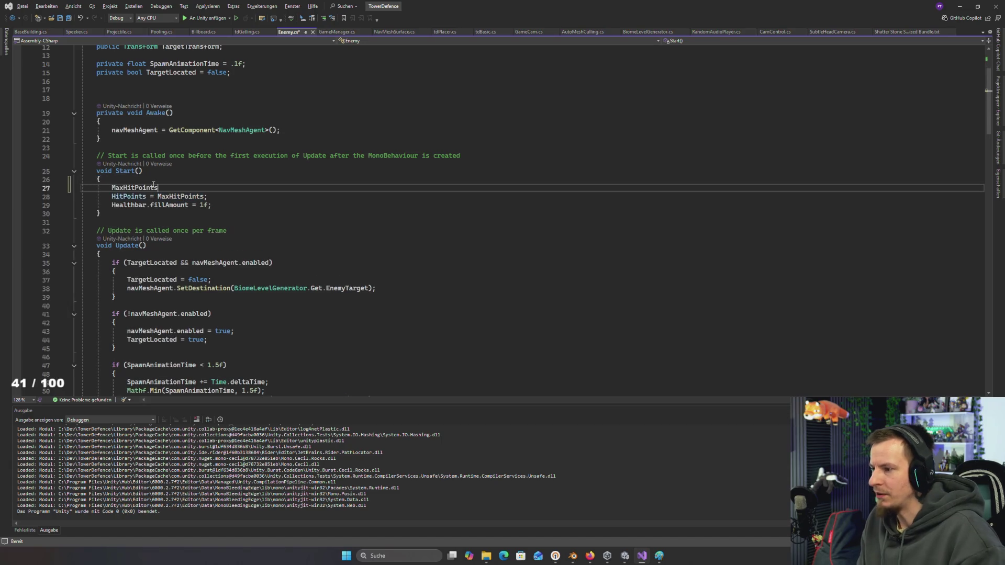
{"action": "type", "text": " +"}
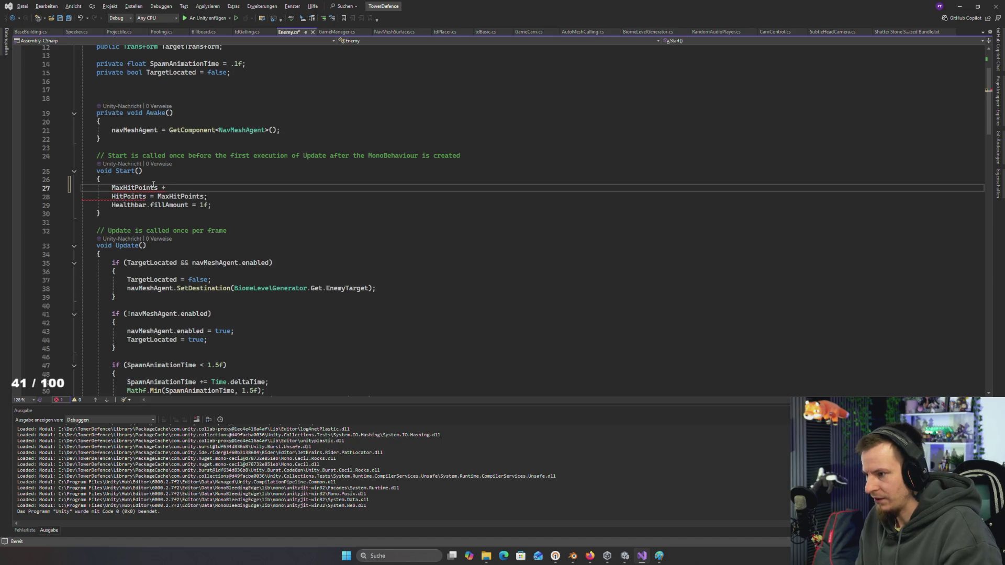
{"action": "key", "text": "BackSpace"}
{"action": "type", "text": "+="}
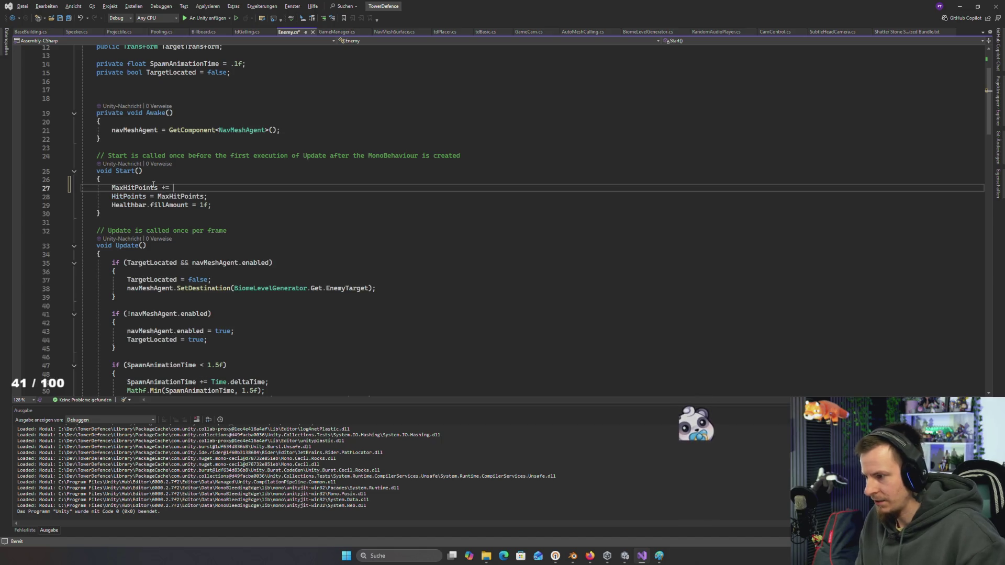
{"action": "type", "text": " Biom"}
{"action": "key", "text": "Tab"}
{"action": "type", "text": ".Get.level"}
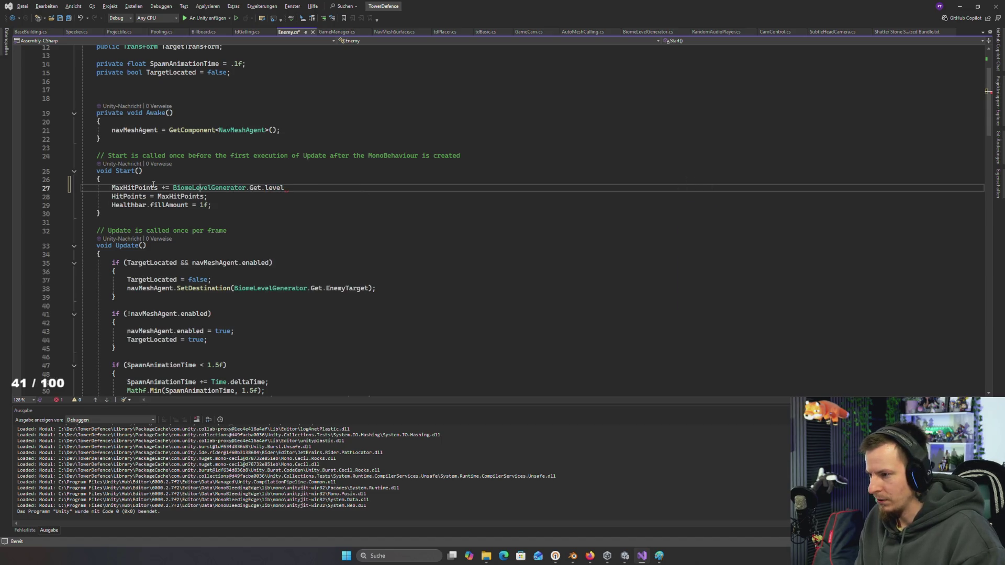
End the new statement with a semicolon and save Enemy.cs
{"action": "key", "text": "ctrl+Left"}
{"action": "key", "text": "ctrl+Left"}
{"action": "key", "text": "ctrl+Left"}
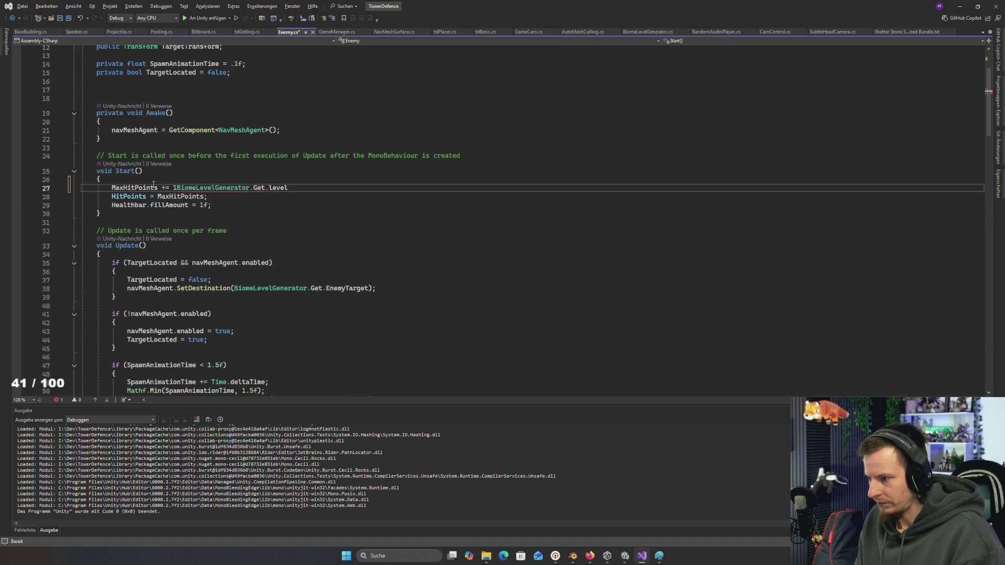
{"action": "left_click", "coordinate": [297, 185]}
{"action": "type", "text": ";"}
{"action": "key", "text": "ctrl+s"}
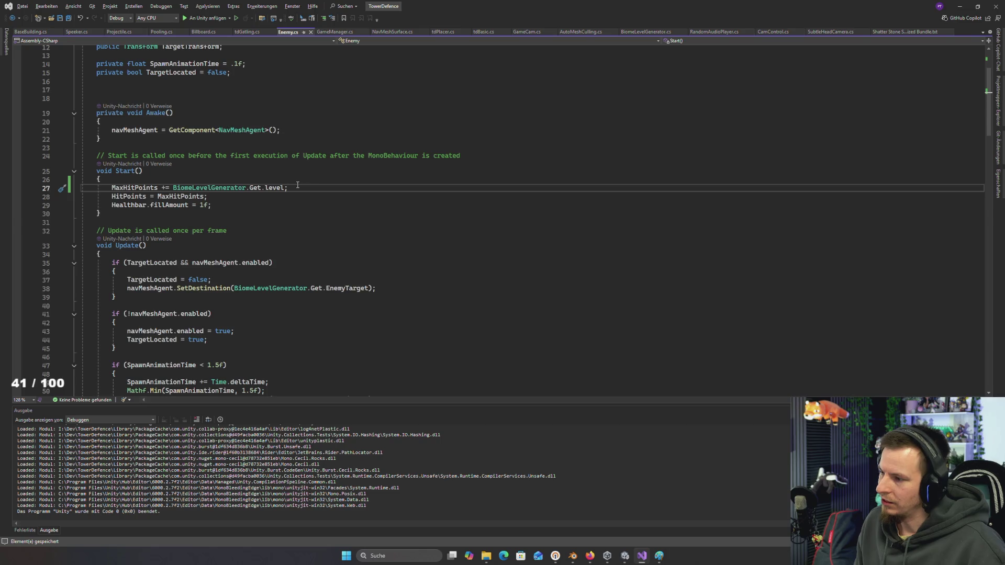
{"action": "key", "text": "alt+Tab"}
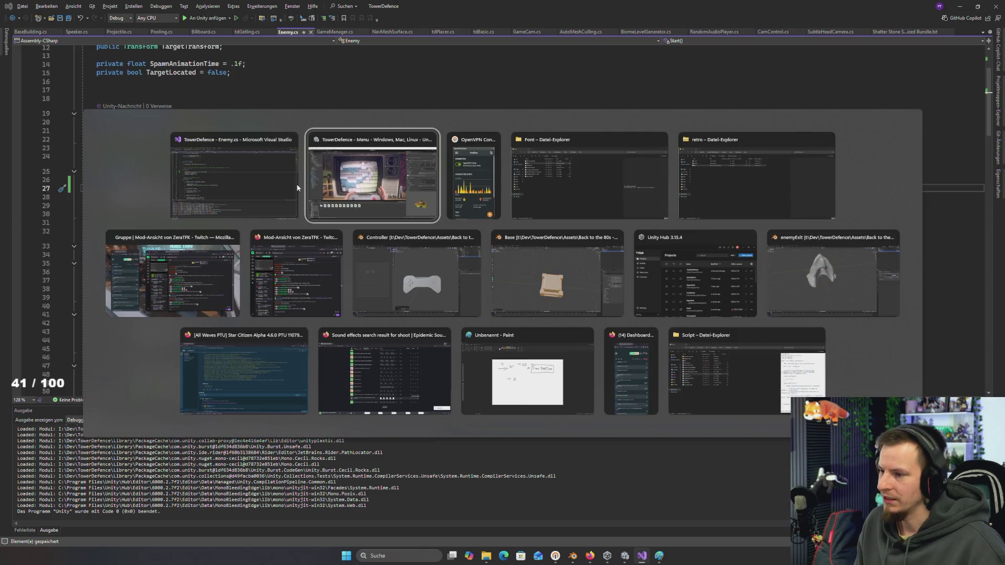